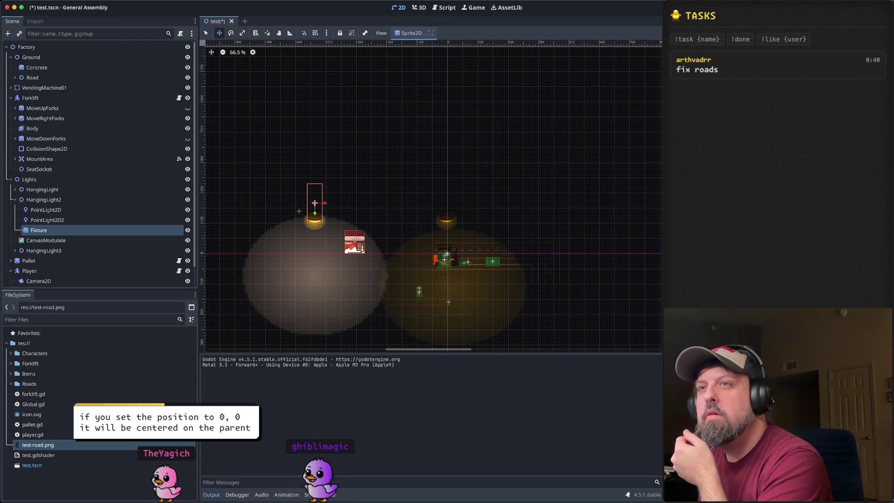
Step: Undo the last move of HangingLight2's Fixture sprite
{"action": "left_click", "coordinate": [94, 197]}
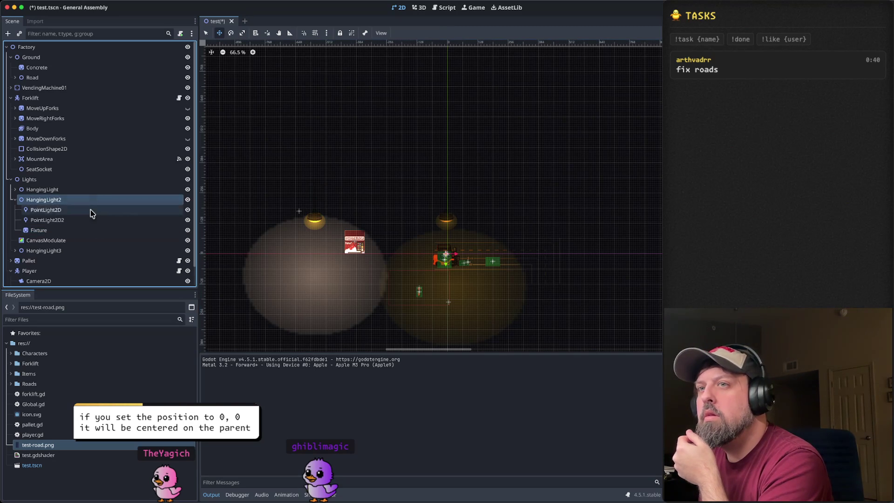
{"action": "left_click", "coordinate": [85, 233]}
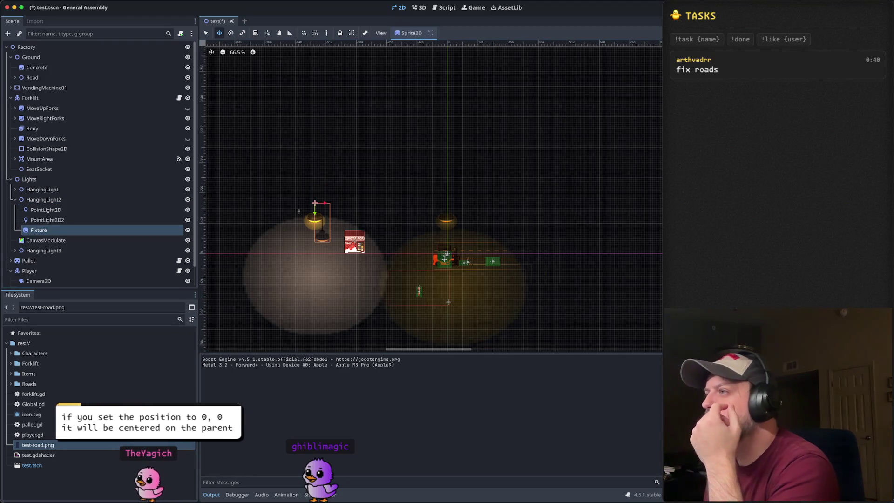
{"action": "key", "text": "ctrl+z"}
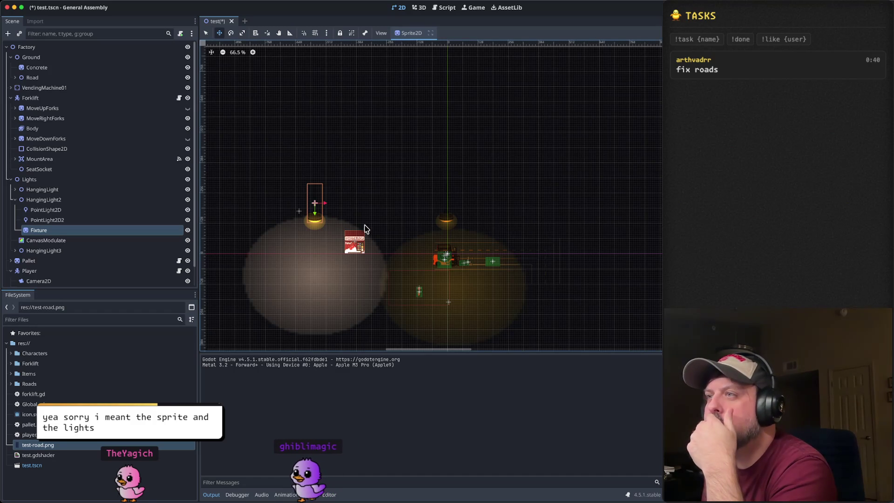
Step: Reposition HangingLight2's large glow, PointLight2D, onto the centre line under the centre lamp
{"action": "scroll", "coordinate": [365, 228], "scroll_direction": "up", "scroll_amount": 4}
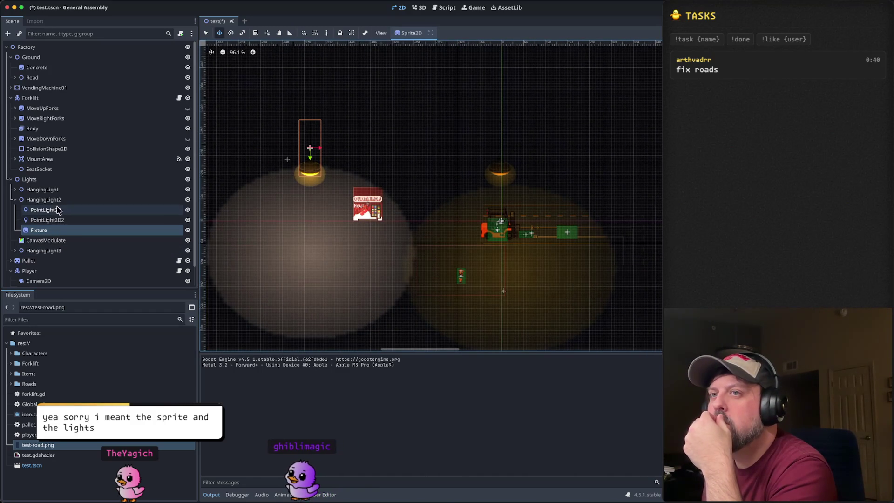
{"action": "left_click", "coordinate": [60, 200]}
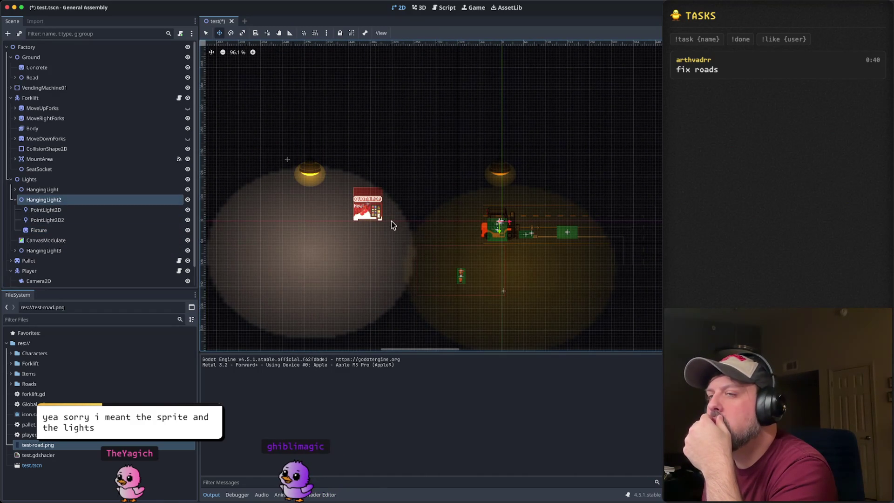
{"action": "left_click", "coordinate": [80, 221]}
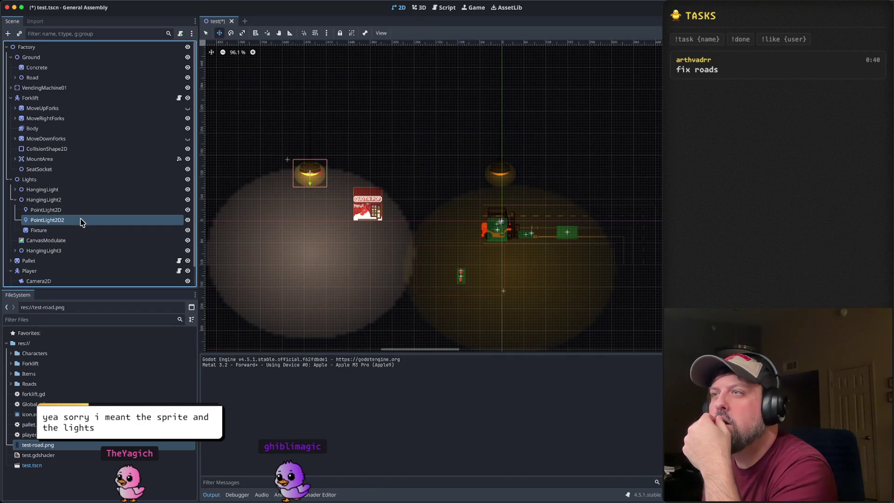
{"action": "left_click", "coordinate": [58, 210]}
{"action": "left_click", "coordinate": [61, 220]}
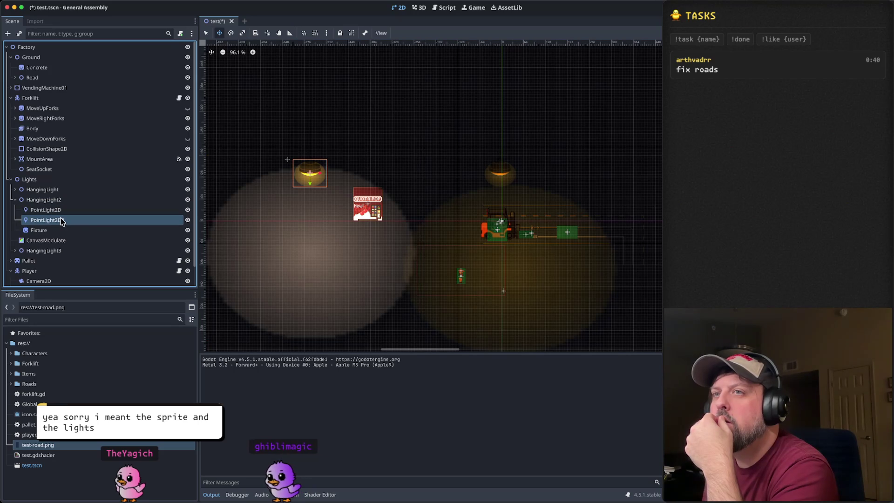
{"action": "left_click", "coordinate": [62, 211]}
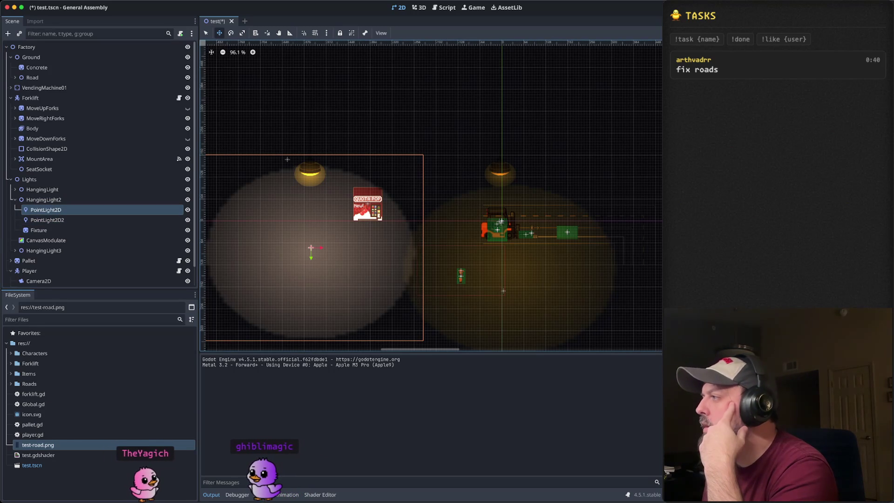
{"action": "key", "text": "ctrl+z"}
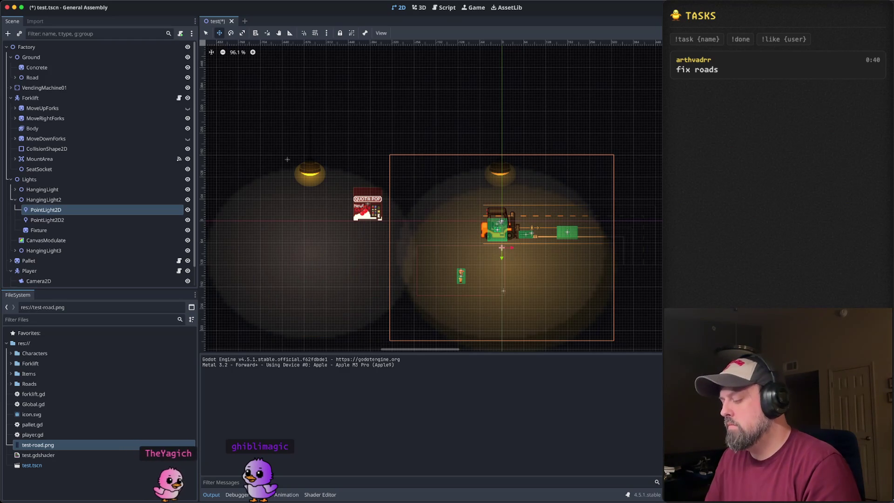
{"action": "key", "text": "ctrl+z"}
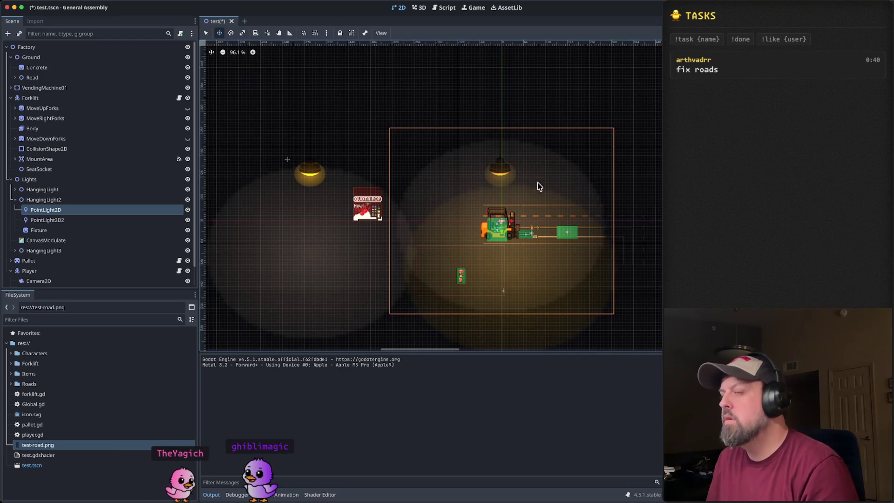
Step: Move HangingLight2's small glow, PointLight2D2, to the centre lamp and down onto the forklift
{"action": "left_click", "coordinate": [58, 222]}
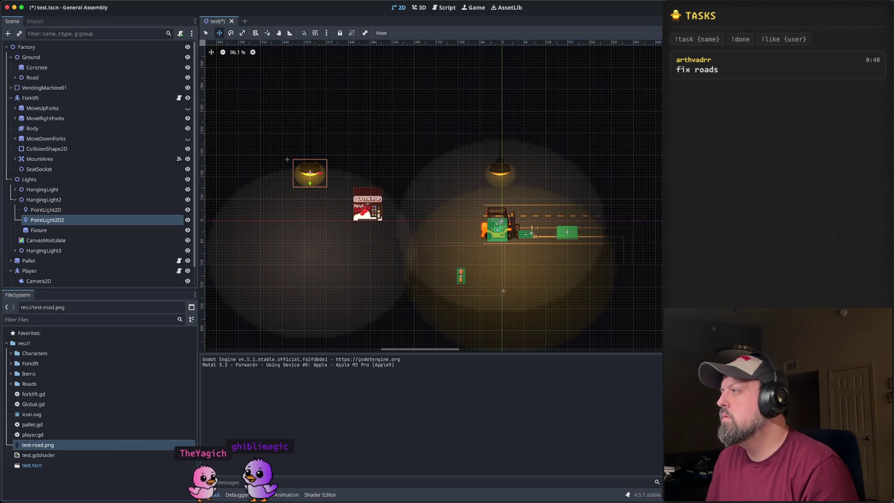
{"action": "key", "text": "Return"}
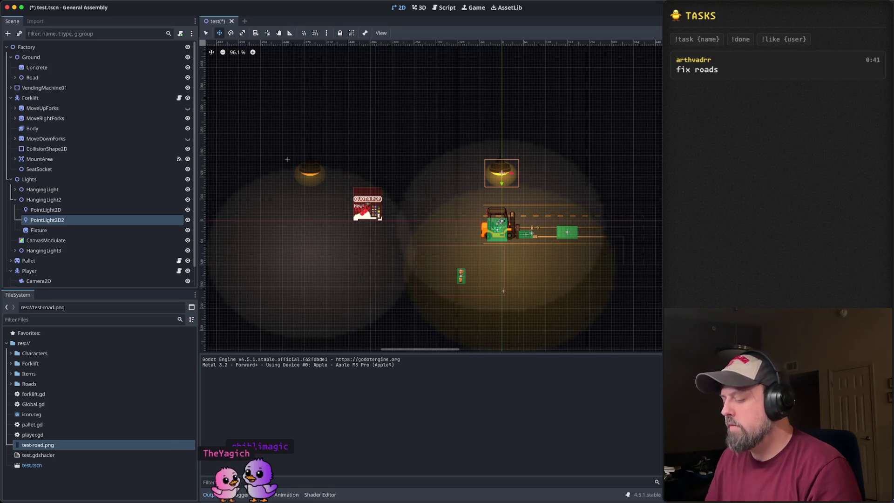
{"action": "key", "text": "Return"}
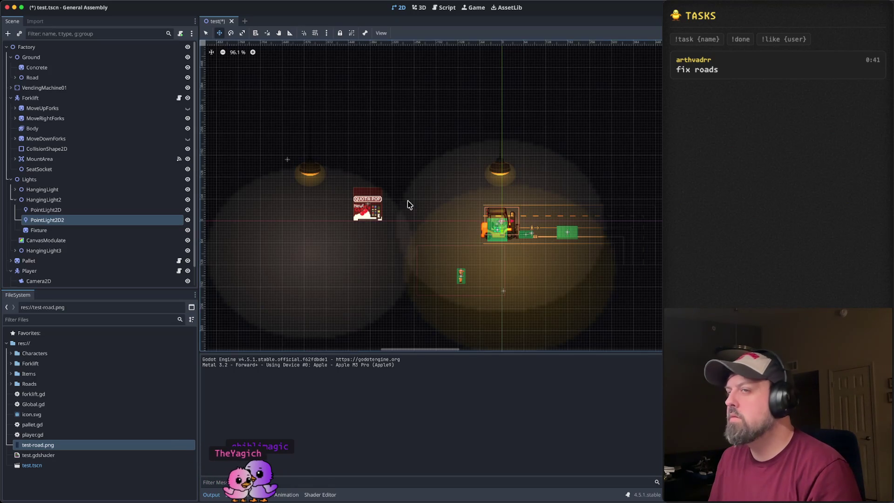
{"action": "left_click", "coordinate": [39, 230]}
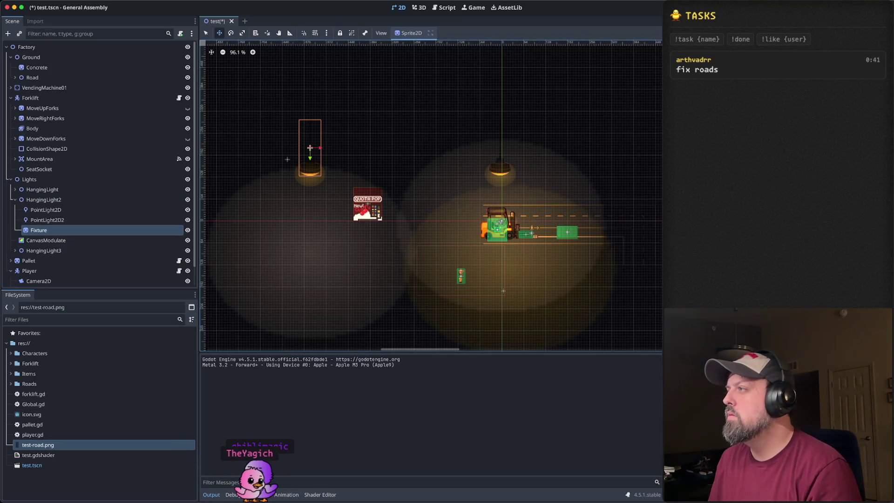
Step: Drag HangingLight2's Fixture sprite onto the forklift
{"action": "mouse_move", "coordinate": [310, 148]}
{"action": "left_mouse_down"}
{"action": "mouse_move", "coordinate": [499, 148]}
{"action": "mouse_move", "coordinate": [499, 221]}
{"action": "left_mouse_up"}
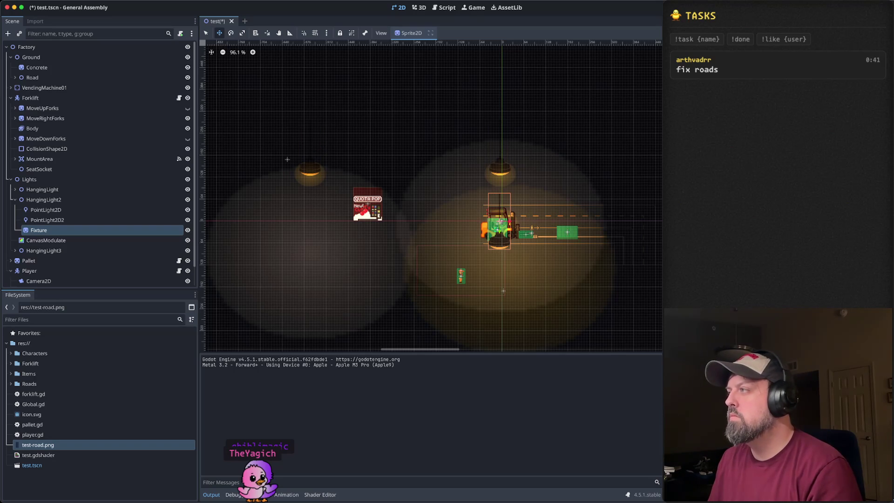
{"action": "left_click", "coordinate": [64, 219]}
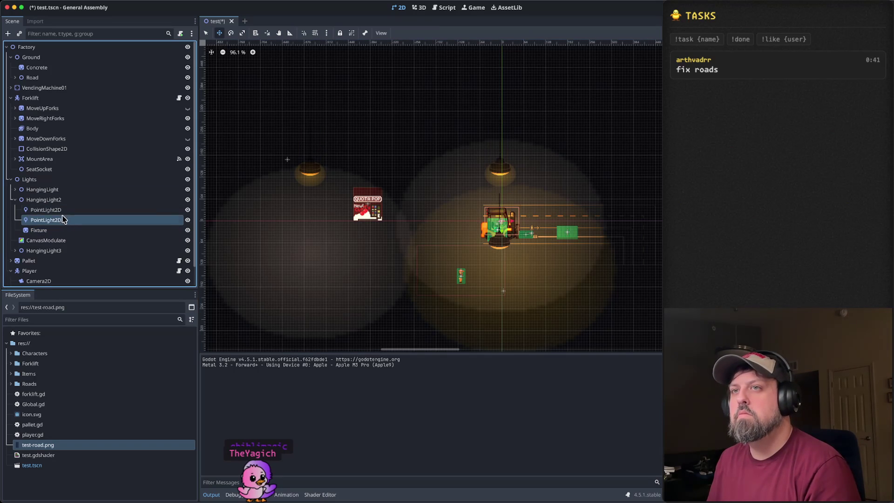
{"action": "left_click", "coordinate": [62, 211]}
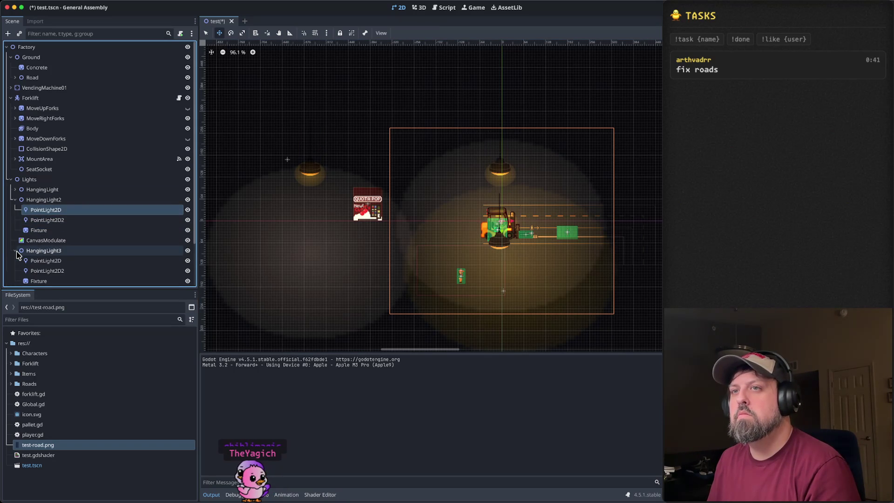
Step: Shift HangingLight3's large glow right to the centre guide under the centre lamp
{"action": "left_click", "coordinate": [43, 251]}
{"action": "scroll", "coordinate": [42, 245], "scroll_direction": "down", "scroll_amount": 2}
{"action": "left_click", "coordinate": [52, 235]}
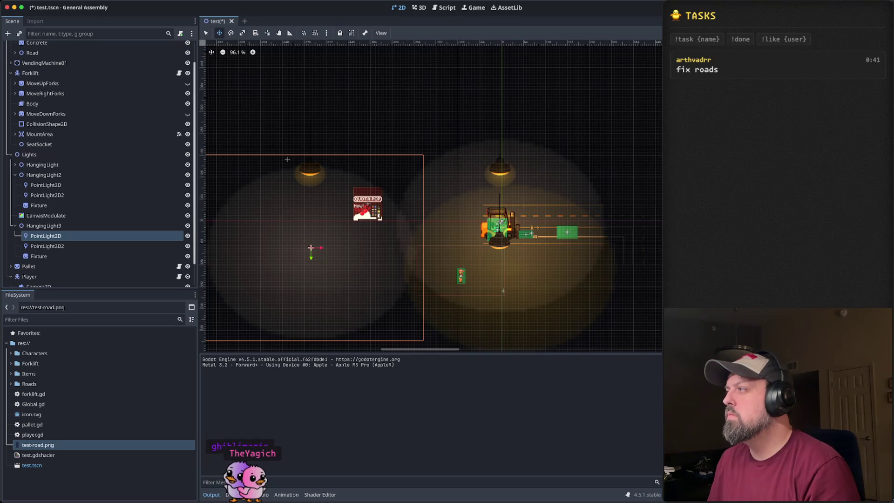
{"action": "mouse_move", "coordinate": [311, 247]}
{"action": "left_mouse_down"}
{"action": "mouse_move", "coordinate": [501, 247]}
{"action": "mouse_move", "coordinate": [501, 221]}
{"action": "left_mouse_up"}
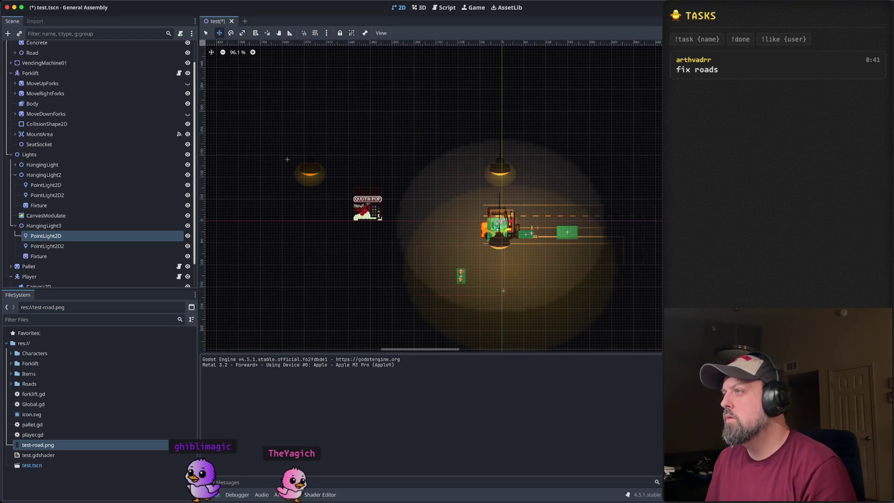
{"action": "left_click", "coordinate": [88, 246]}
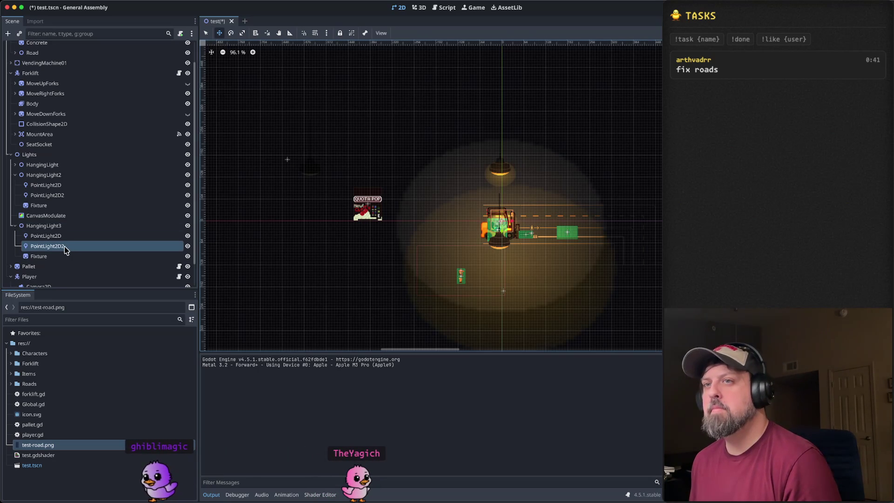
{"action": "left_click", "coordinate": [15, 165]}
Step: Nudge HangingLight's large glow slightly left and raise it about 95 px
{"action": "left_click", "coordinate": [32, 175]}
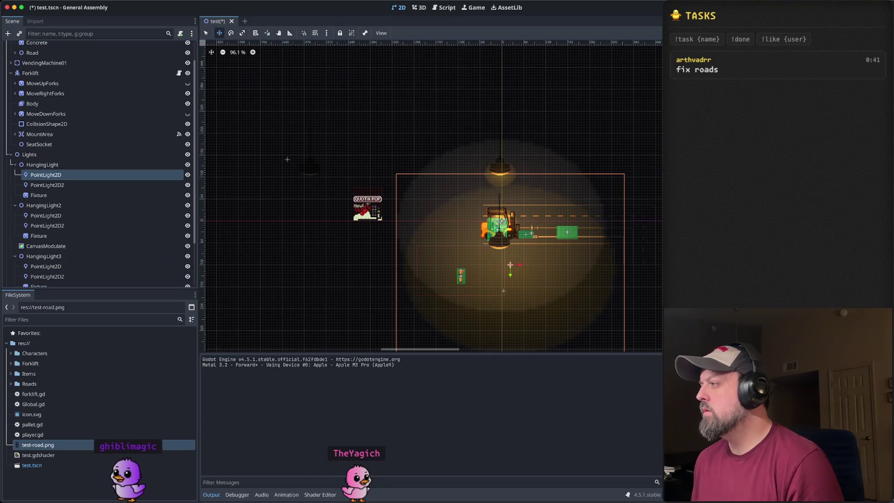
{"action": "key", "text": "Left"}
{"action": "key", "text": "Up"}
{"action": "key", "text": "Up"}
{"action": "key", "text": "Up"}
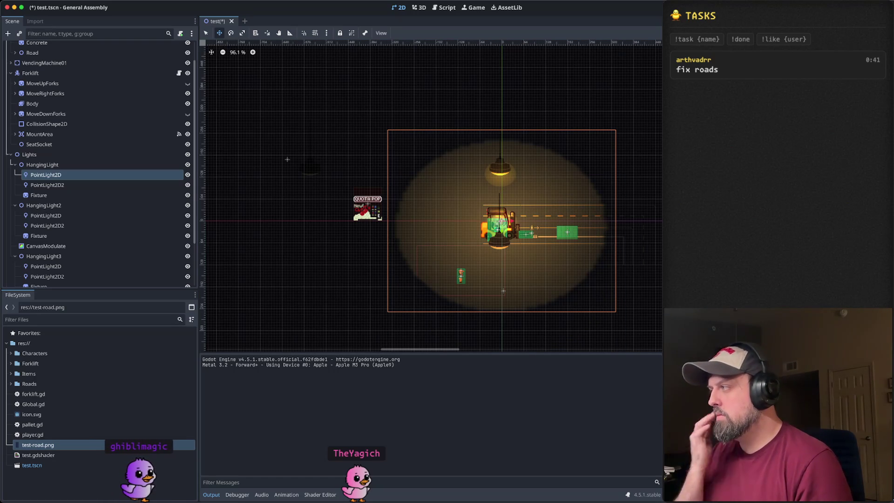
Step: Move HangingLight's small glow down onto the forklift and hide HangingLight2
{"action": "left_click", "coordinate": [60, 184]}
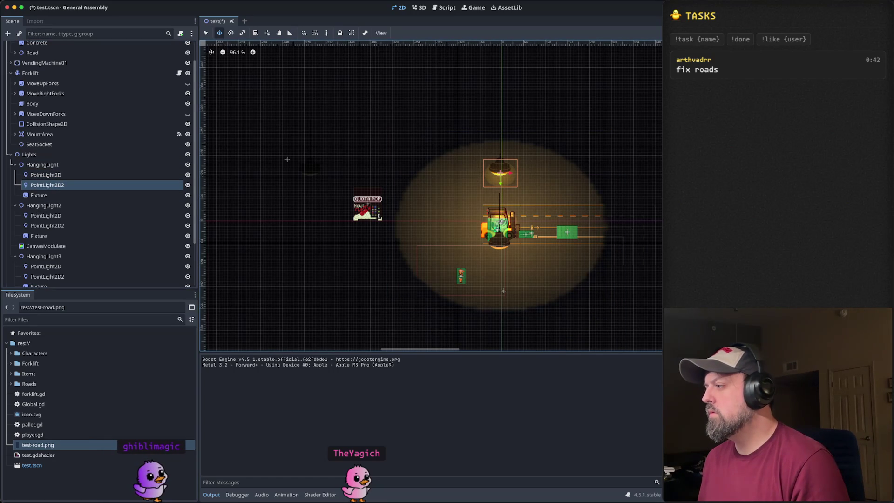
{"action": "key", "text": "Right"}
{"action": "key", "text": "Right"}
{"action": "key", "text": "Right"}
{"action": "key", "text": "Down"}
{"action": "key", "text": "Down"}
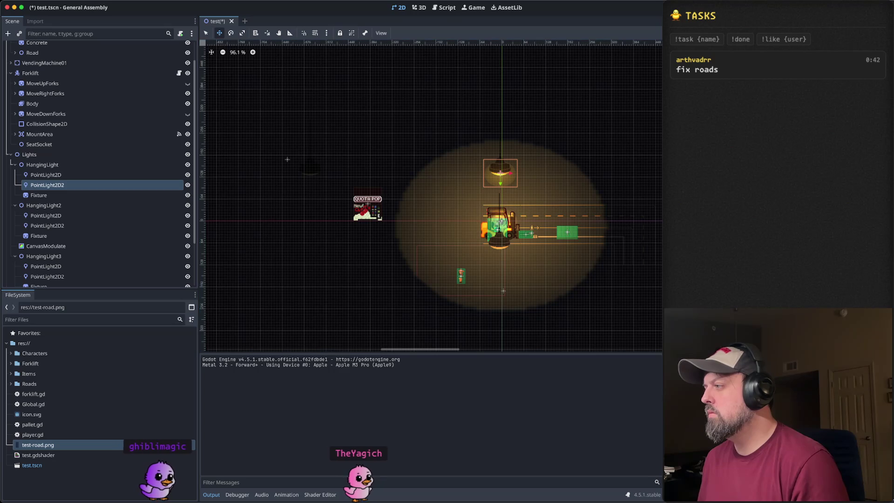
{"action": "key", "text": "shift+Down"}
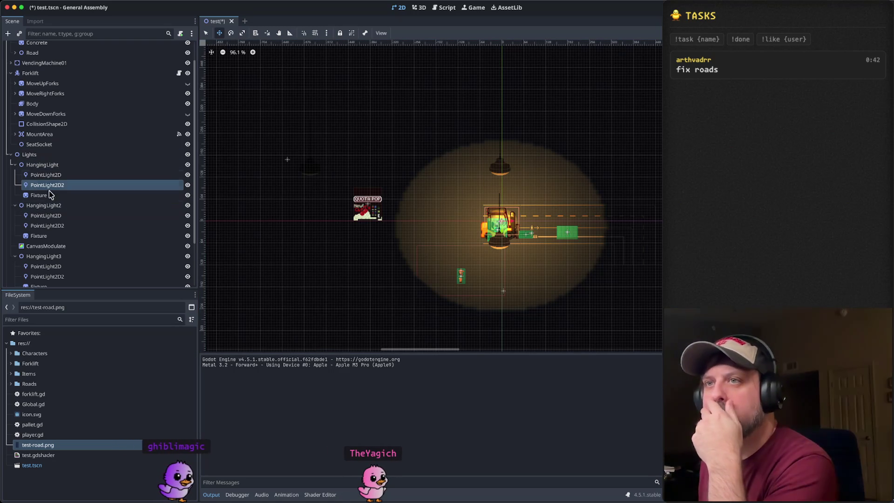
{"action": "left_click", "coordinate": [188, 206]}
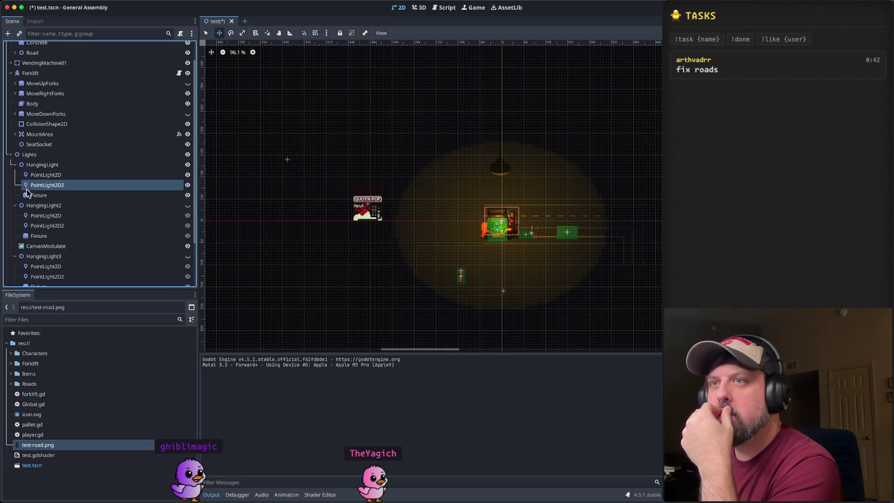
{"action": "left_click", "coordinate": [65, 209]}
Step: Delete HangingLight3 and its children, confirming the deletion dialog
{"action": "right_click", "coordinate": [56, 209]}
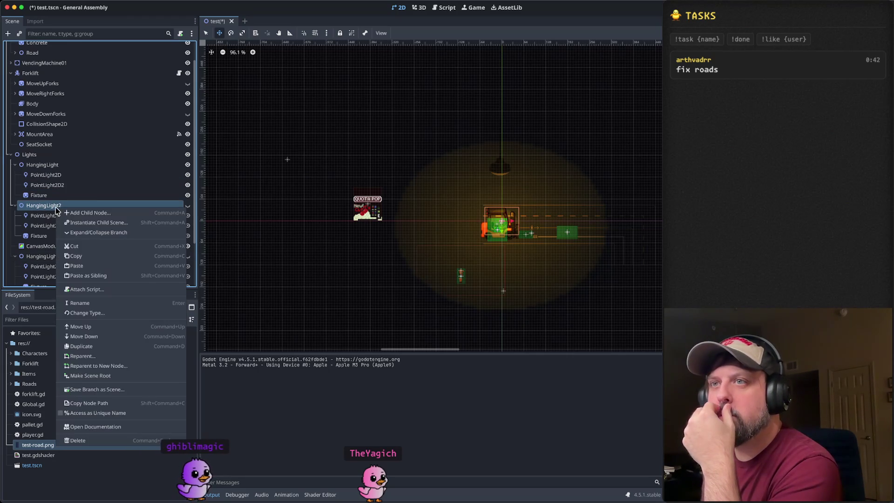
{"action": "key", "text": "Escape"}
{"action": "left_click", "coordinate": [33, 260]}
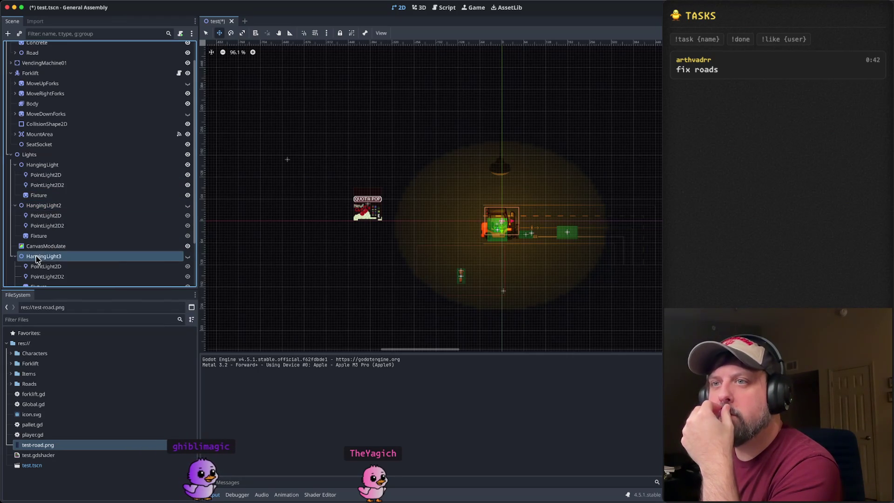
{"action": "right_click", "coordinate": [34, 259]}
{"action": "left_click", "coordinate": [93, 487]}
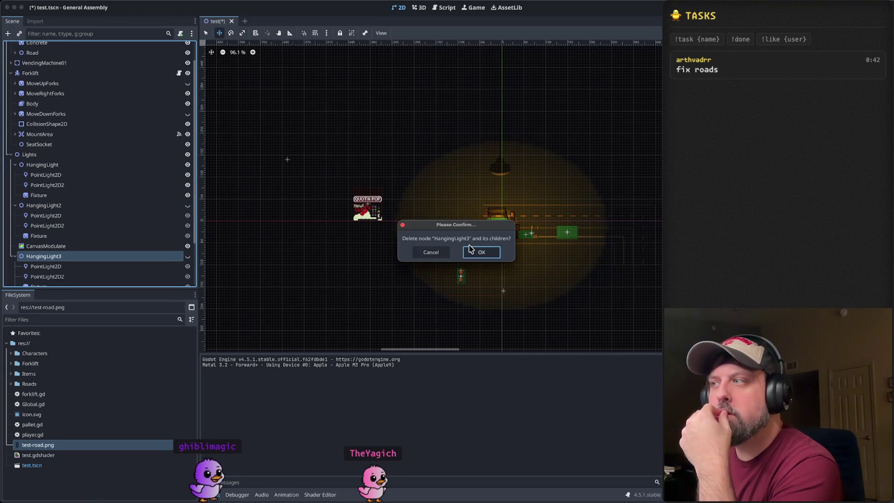
{"action": "left_click", "coordinate": [482, 253]}
{"action": "left_click", "coordinate": [70, 165]}
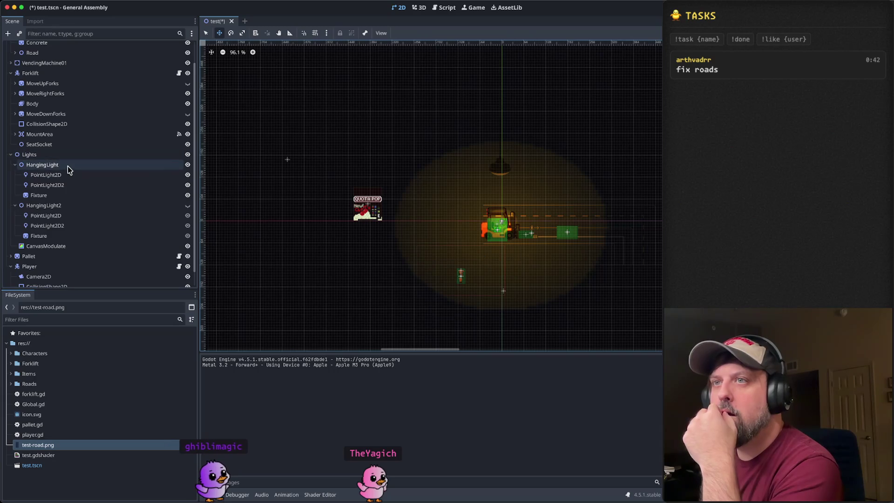
{"action": "scroll", "coordinate": [548, 246], "scroll_direction": "up", "scroll_amount": 1}
{"action": "scroll", "coordinate": [582, 214], "scroll_direction": "up", "scroll_amount": 2}
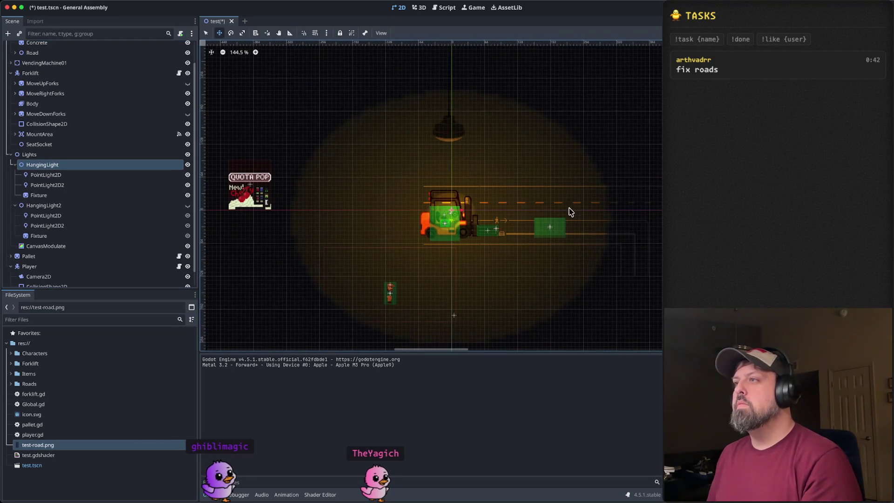
{"action": "left_click", "coordinate": [56, 175]}
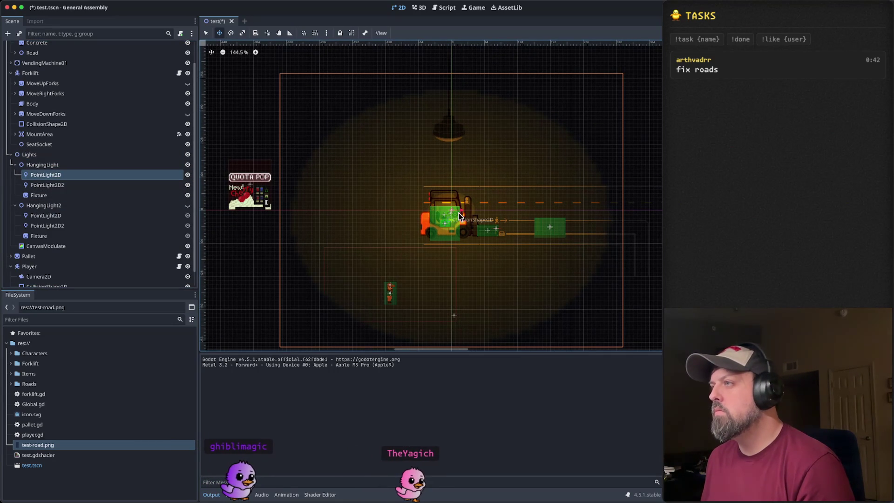
{"action": "key", "text": "Up"}
{"action": "key", "text": "Up"}
{"action": "key", "text": "Down"}
{"action": "key", "text": "Down"}
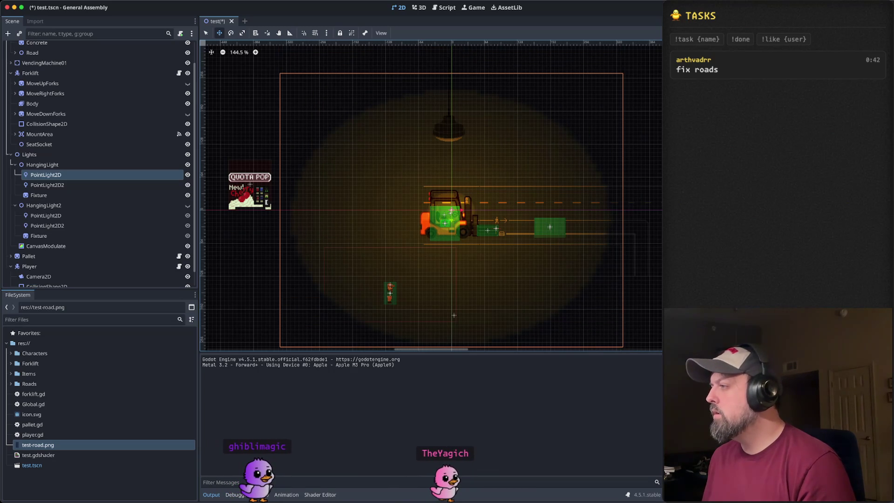
{"action": "left_click_drag", "start_coordinate": [450, 221], "coordinate": [449, 146]}
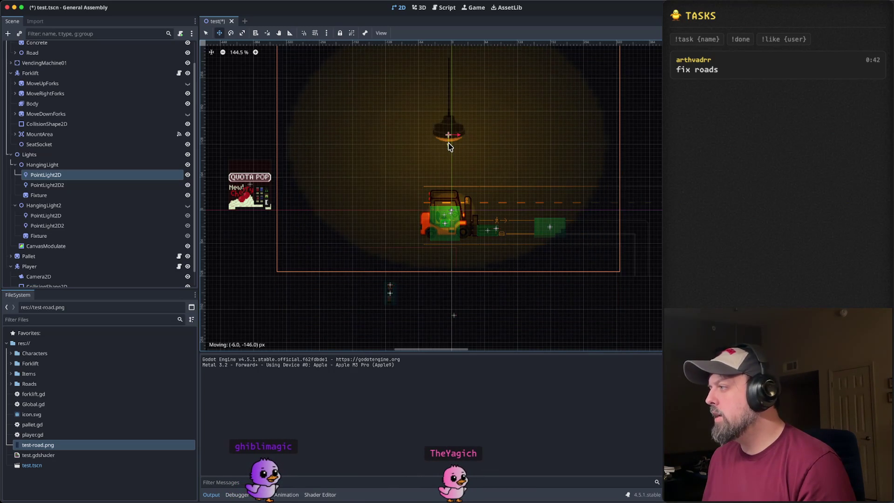
{"action": "key", "text": "ctrl+z"}
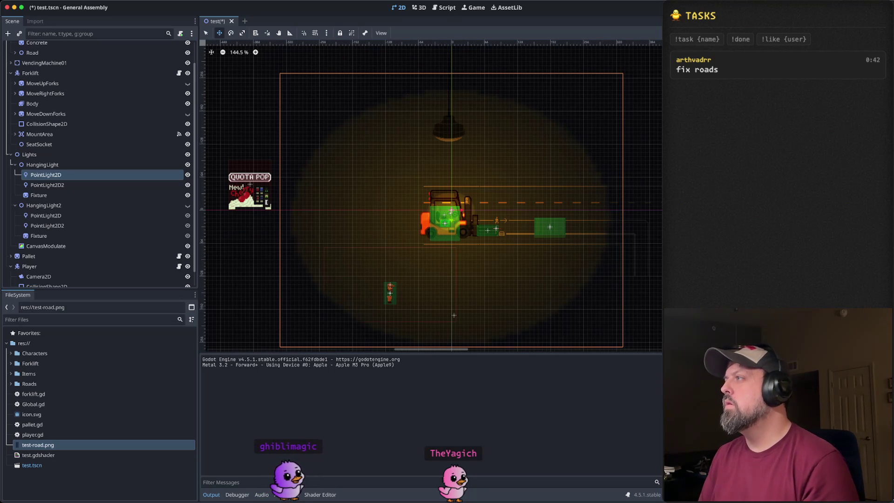
{"action": "key", "text": "ctrl+z"}
{"action": "scroll", "coordinate": [573, 144], "scroll_direction": "down", "scroll_amount": 2}
{"action": "scroll", "coordinate": [538, 168], "scroll_direction": "down", "scroll_amount": 6}
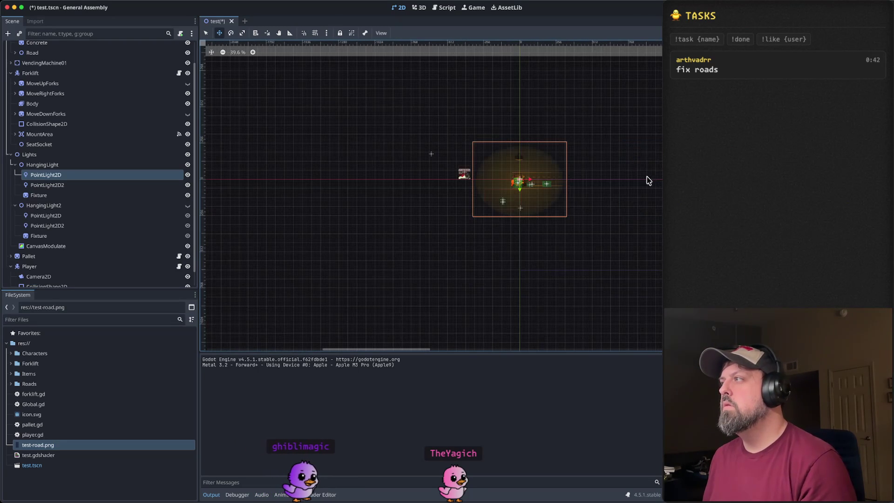
{"action": "scroll", "coordinate": [612, 165], "scroll_direction": "up", "scroll_amount": 7}
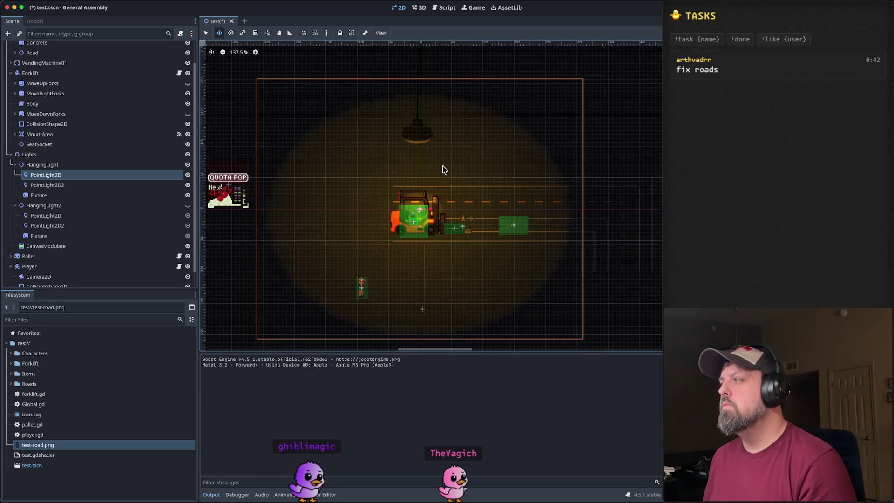
{"action": "scroll", "coordinate": [530, 166], "scroll_direction": "left", "scroll_amount": 5}
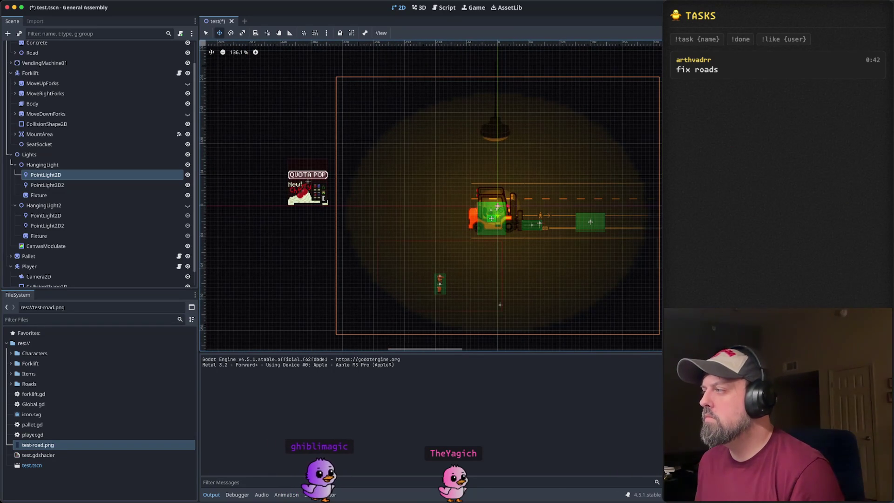
{"action": "left_click", "coordinate": [79, 165]}
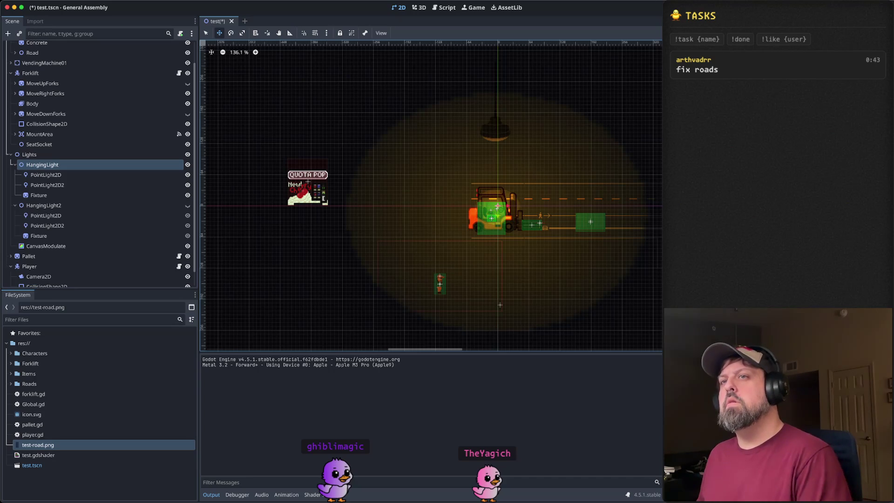
{"action": "left_click", "coordinate": [72, 175]}
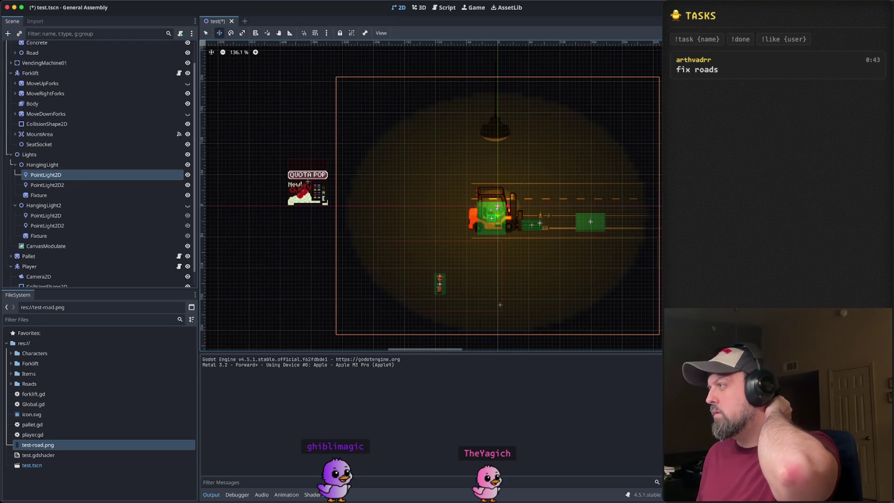
Step: Drag HangingLight's PointLight2D2 up about 6 px, centring it on the lamp shade
{"action": "left_click", "coordinate": [70, 195]}
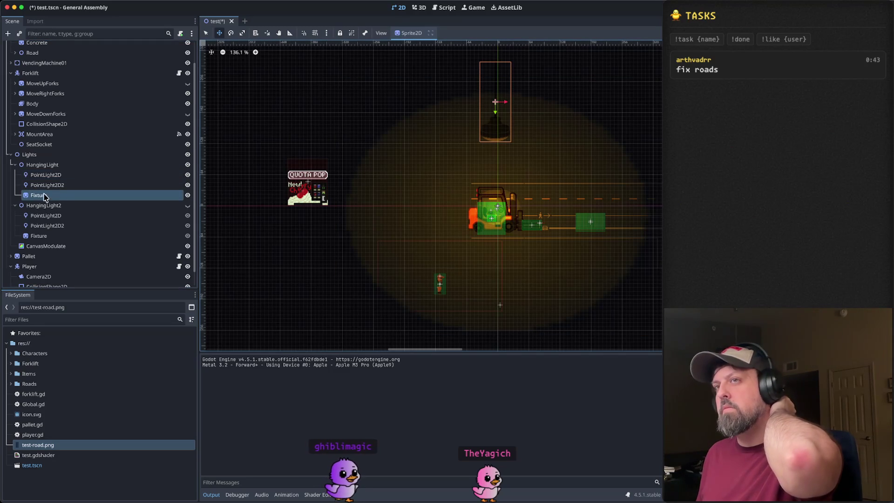
{"action": "left_click", "coordinate": [78, 185]}
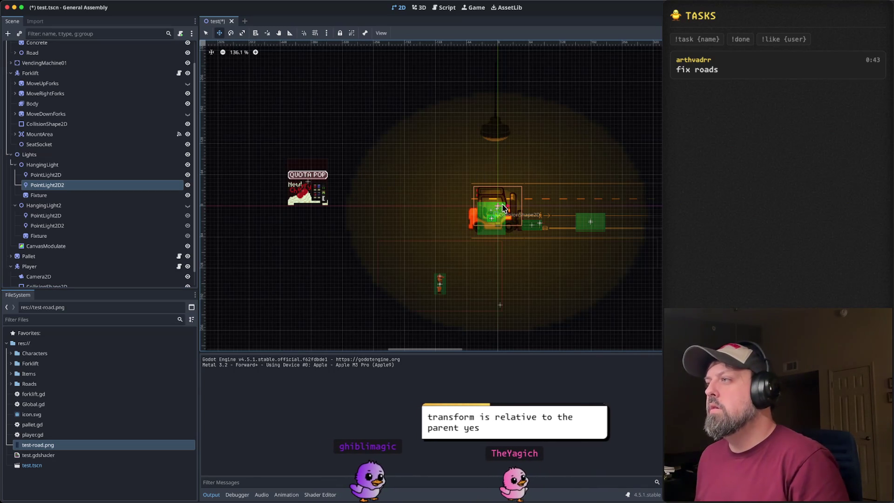
{"action": "mouse_move", "coordinate": [497, 219]}
{"action": "left_mouse_down"}
{"action": "mouse_move", "coordinate": [499, 142]}
{"action": "mouse_move", "coordinate": [472, 142]}
{"action": "left_mouse_up"}
{"action": "scroll", "coordinate": [499, 142], "scroll_direction": "up", "scroll_amount": 5}
{"action": "scroll", "coordinate": [479, 152], "scroll_direction": "up", "scroll_amount": 3}
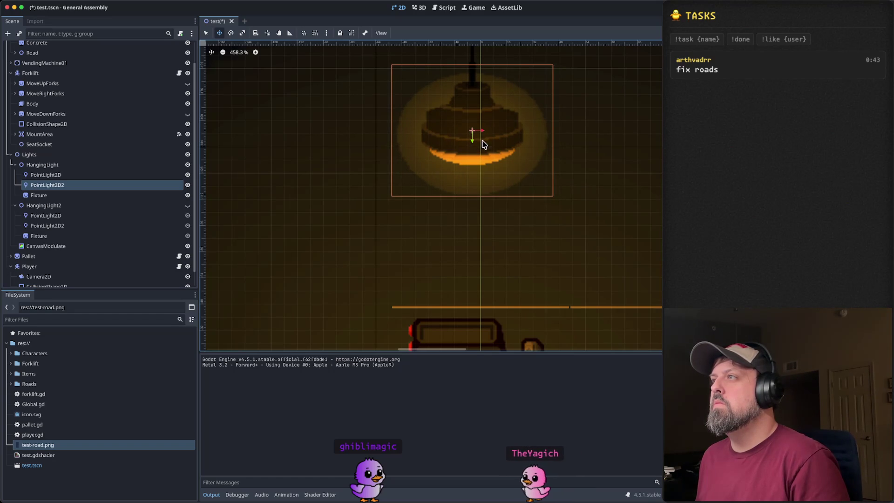
{"action": "scroll", "coordinate": [568, 211], "scroll_direction": "down", "scroll_amount": 5}
{"action": "scroll", "coordinate": [578, 240], "scroll_direction": "down", "scroll_amount": 9}
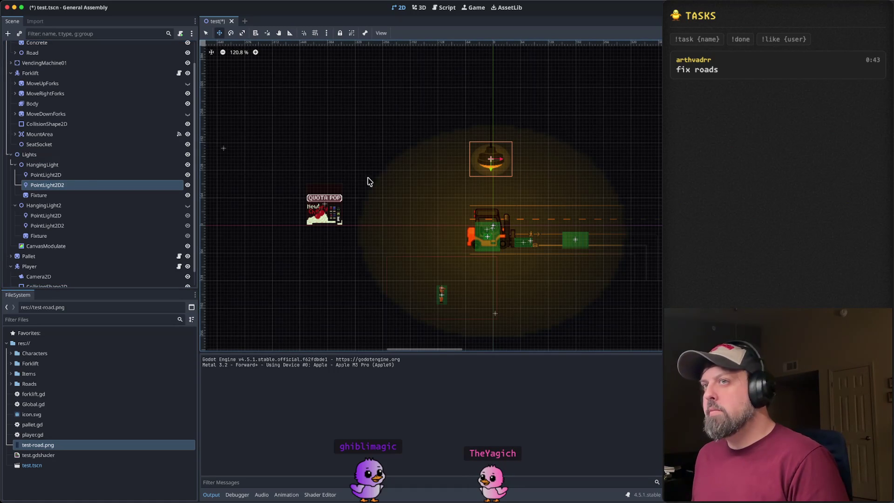
{"action": "left_click", "coordinate": [88, 176]}
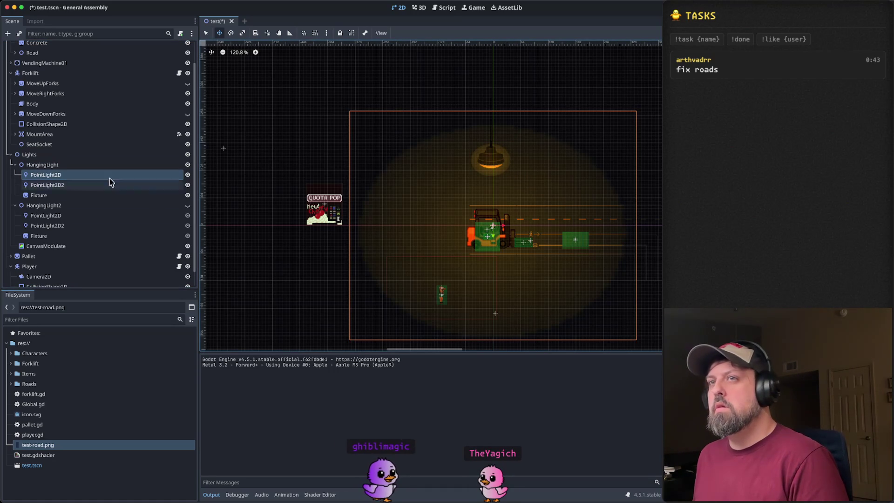
{"action": "left_click", "coordinate": [54, 196]}
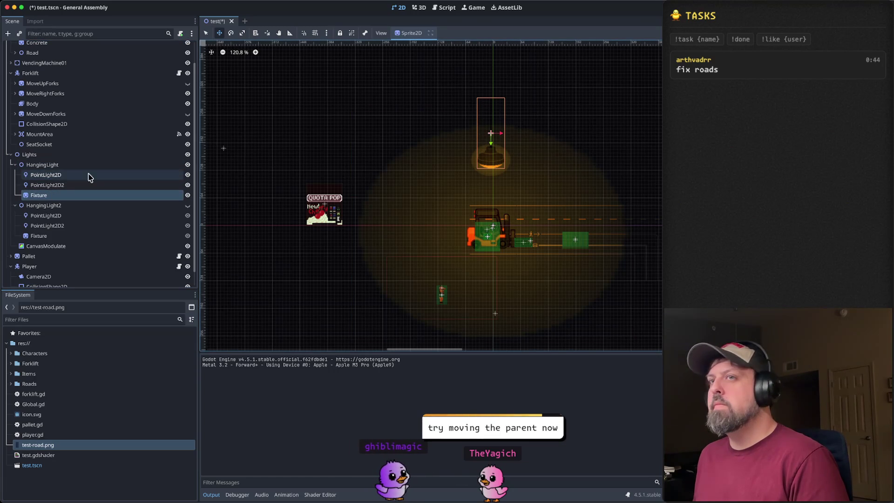
{"action": "left_click", "coordinate": [77, 167]}
{"action": "mouse_move", "coordinate": [506, 229]}
{"action": "left_mouse_down"}
{"action": "mouse_move", "coordinate": [614, 238]}
{"action": "mouse_move", "coordinate": [442, 233]}
{"action": "left_mouse_up"}
{"action": "key", "text": "Escape"}
{"action": "left_click", "coordinate": [56, 175]}
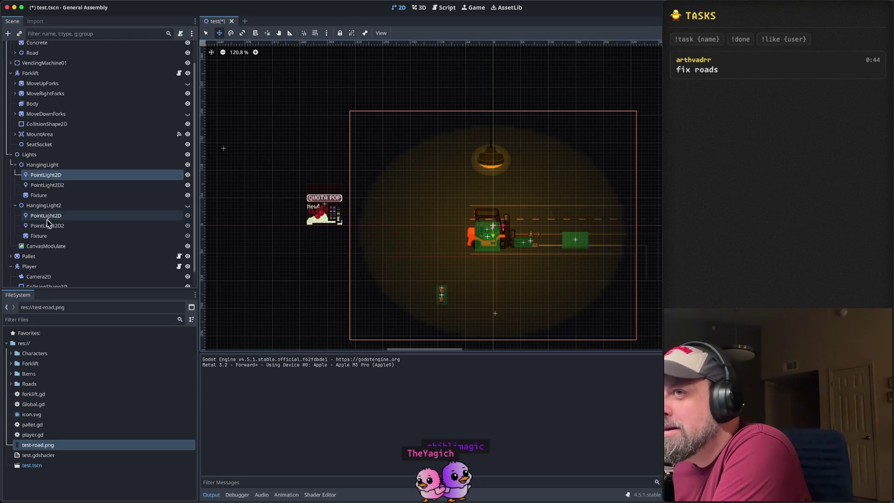
{"action": "left_click", "coordinate": [68, 167]}
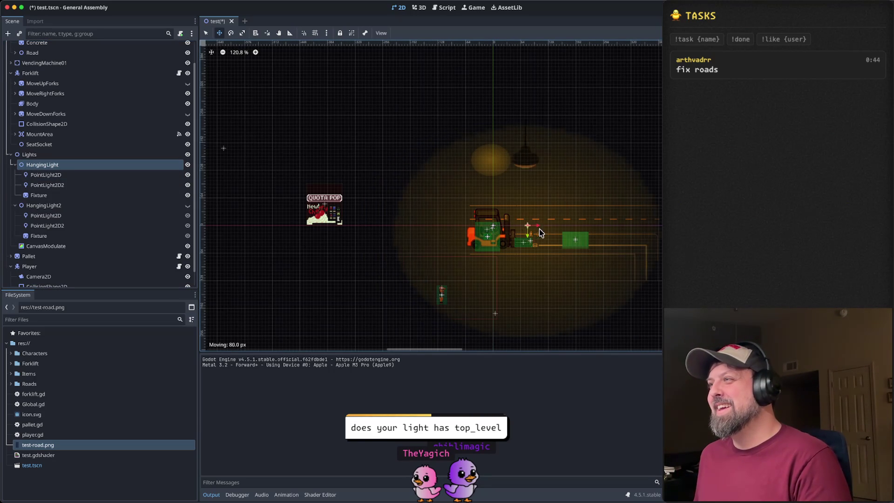
{"action": "left_click", "coordinate": [93, 186]}
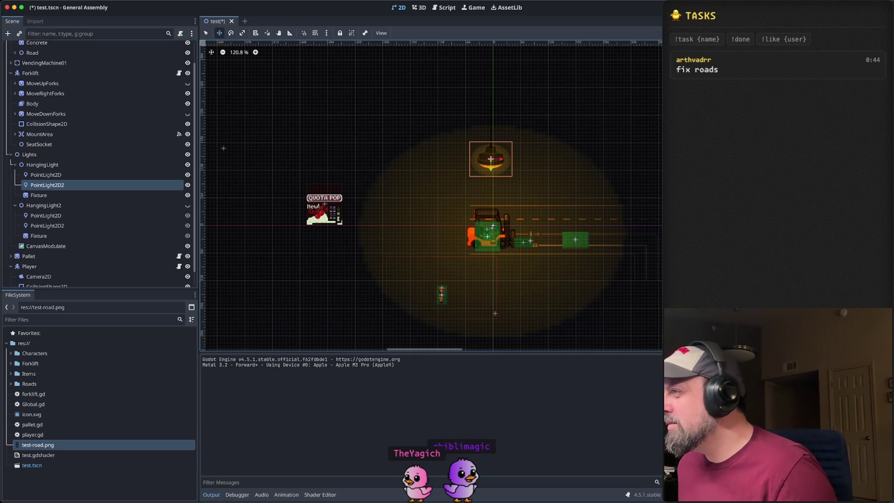
{"action": "left_click", "coordinate": [75, 175]}
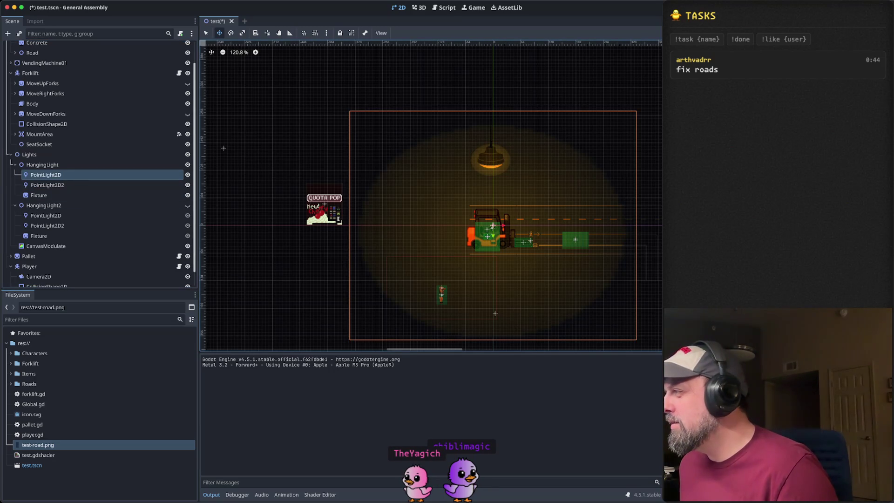
{"action": "left_click", "coordinate": [76, 195]}
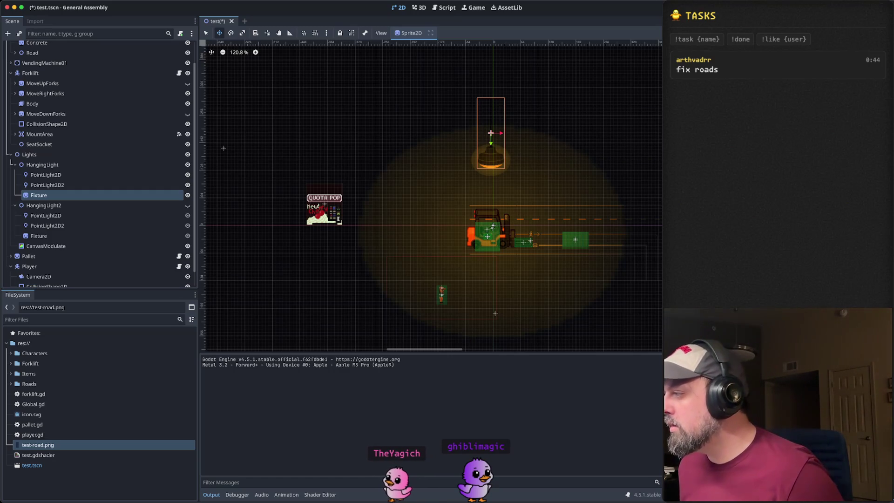
{"action": "left_click", "coordinate": [79, 185]}
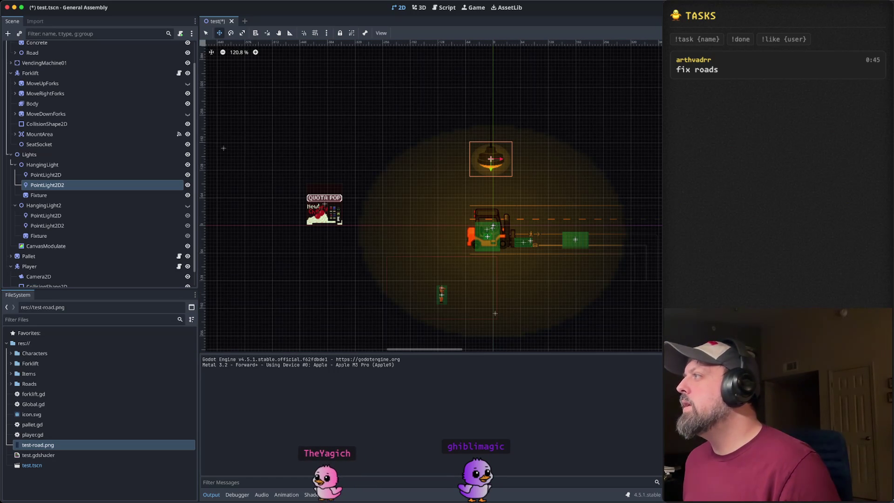
{"action": "left_click", "coordinate": [63, 173]}
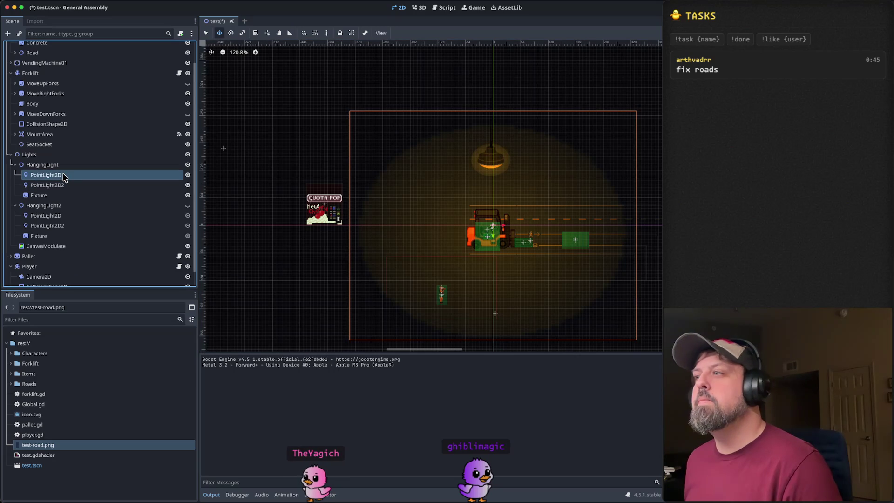
{"action": "left_click", "coordinate": [63, 166]}
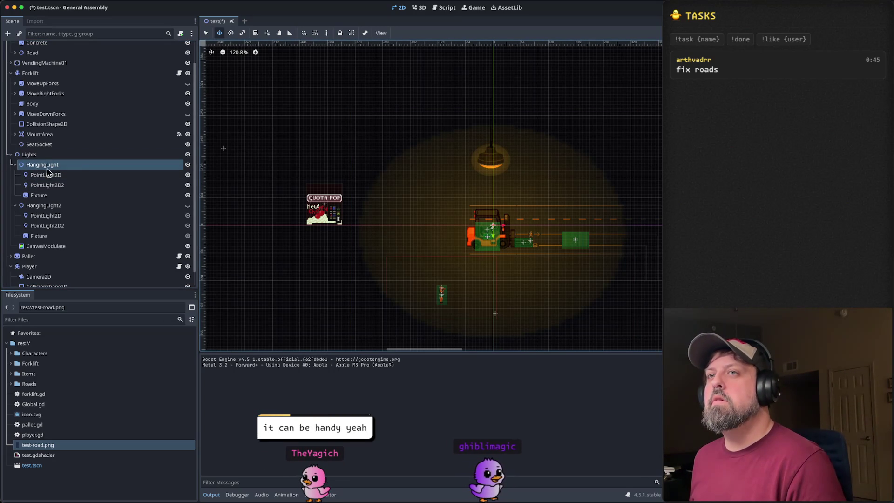
{"action": "mouse_move", "coordinate": [505, 228]}
{"action": "left_mouse_down"}
{"action": "mouse_move", "coordinate": [556, 229]}
{"action": "mouse_move", "coordinate": [275, 228]}
{"action": "mouse_move", "coordinate": [631, 233]}
{"action": "mouse_move", "coordinate": [401, 231]}
{"action": "mouse_move", "coordinate": [518, 238]}
{"action": "mouse_move", "coordinate": [505, 233]}
{"action": "left_mouse_up"}
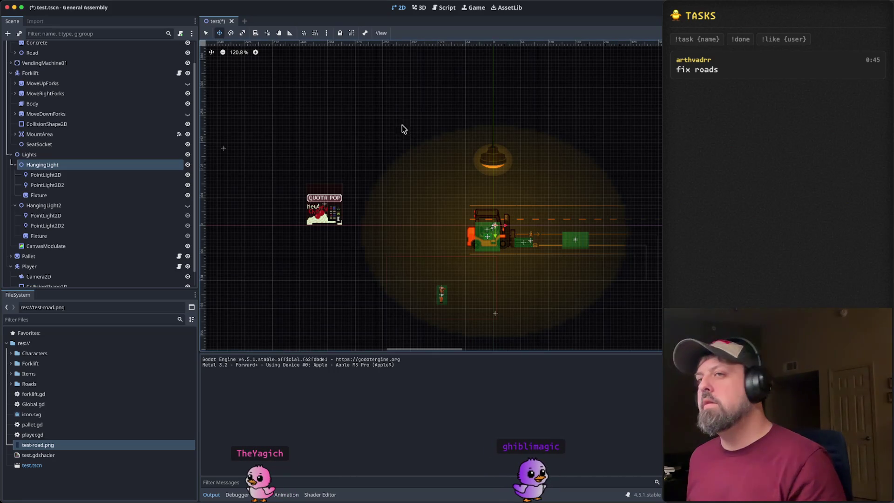
{"action": "left_click", "coordinate": [100, 175]}
{"action": "left_click", "coordinate": [97, 167]}
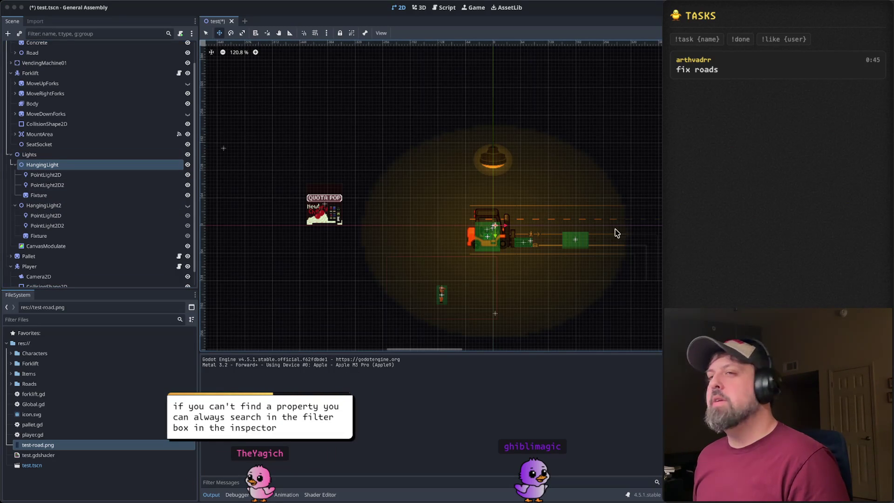
{"action": "left_click", "coordinate": [15, 165]}
Step: Check HangingLight2's glows and Fixture, then collapse HangingLight2 in the Scene dock
{"action": "left_click", "coordinate": [38, 190]}
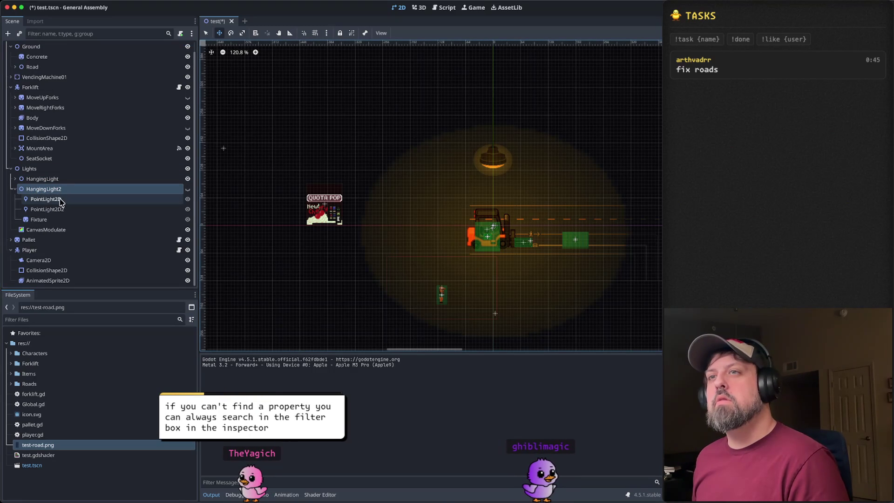
{"action": "left_click", "coordinate": [41, 200]}
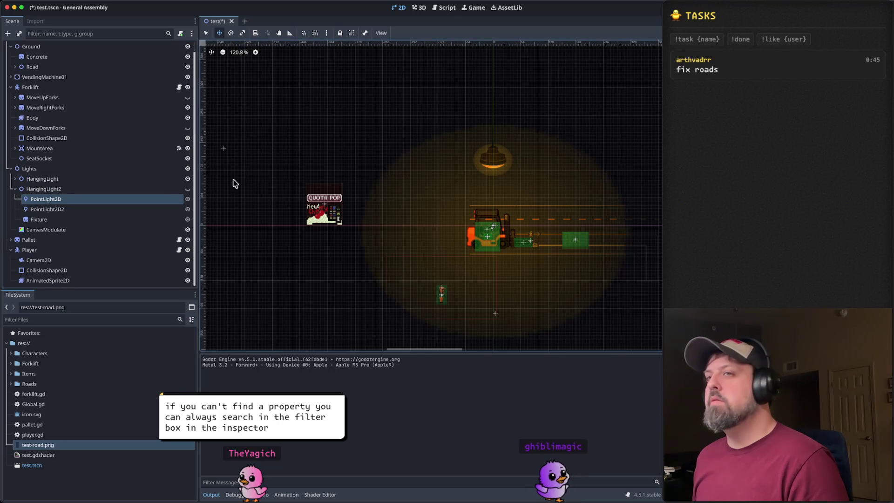
{"action": "left_click", "coordinate": [55, 209]}
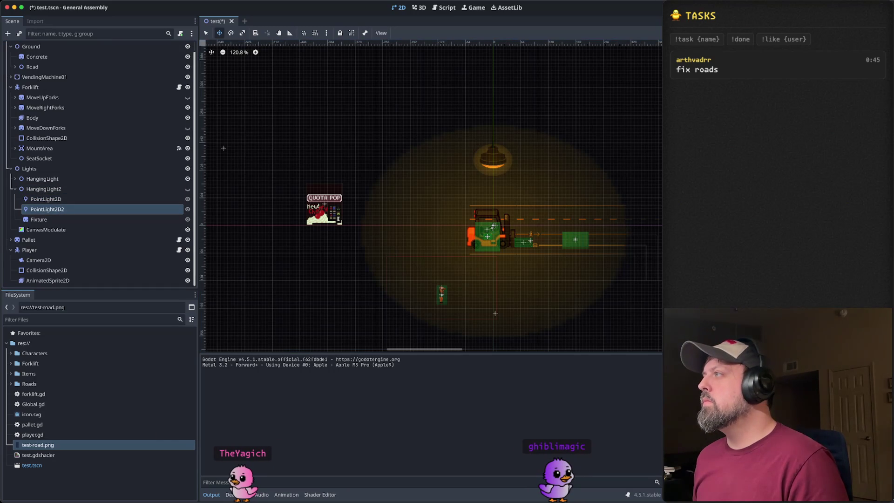
{"action": "left_click", "coordinate": [52, 220]}
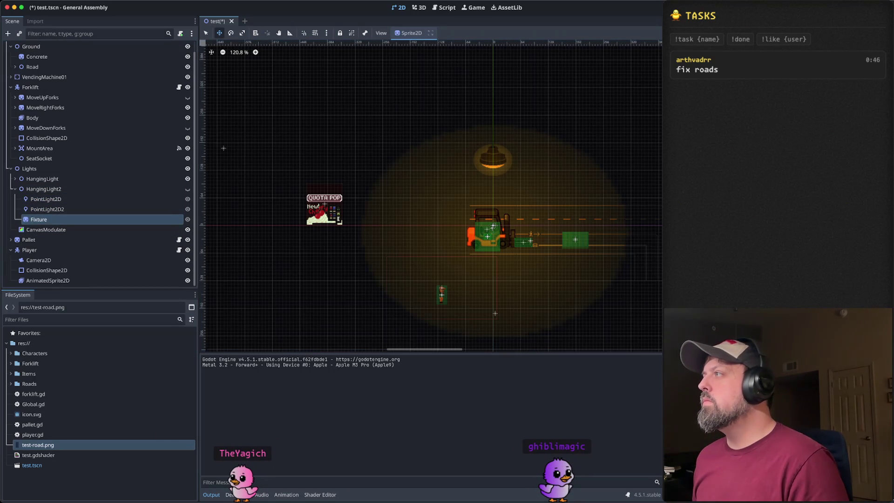
{"action": "left_click", "coordinate": [55, 190]}
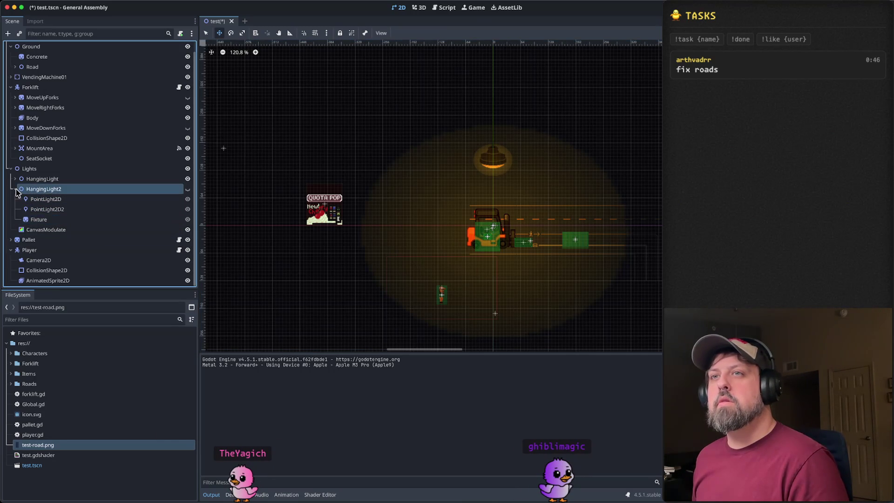
{"action": "left_click", "coordinate": [15, 189]}
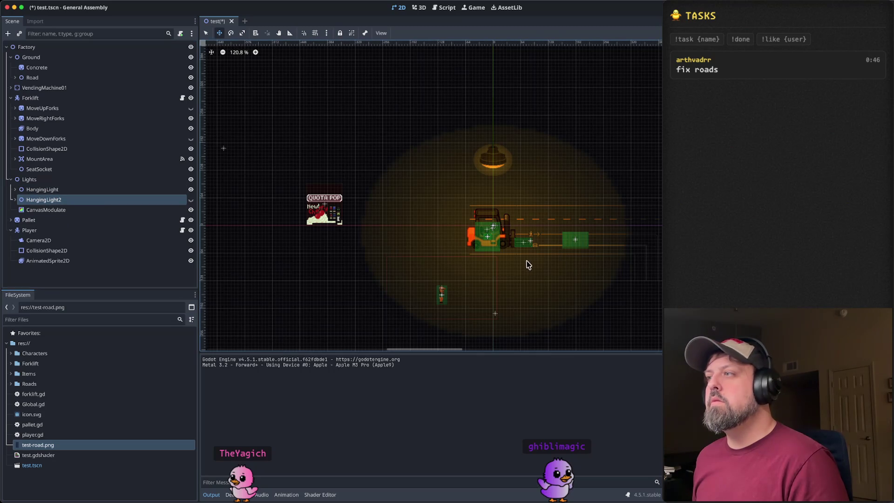
Step: Drag HangingLight2 about 403 px right to the road's far end, then expand it
{"action": "scroll", "coordinate": [496, 236], "scroll_direction": "down", "scroll_amount": 6}
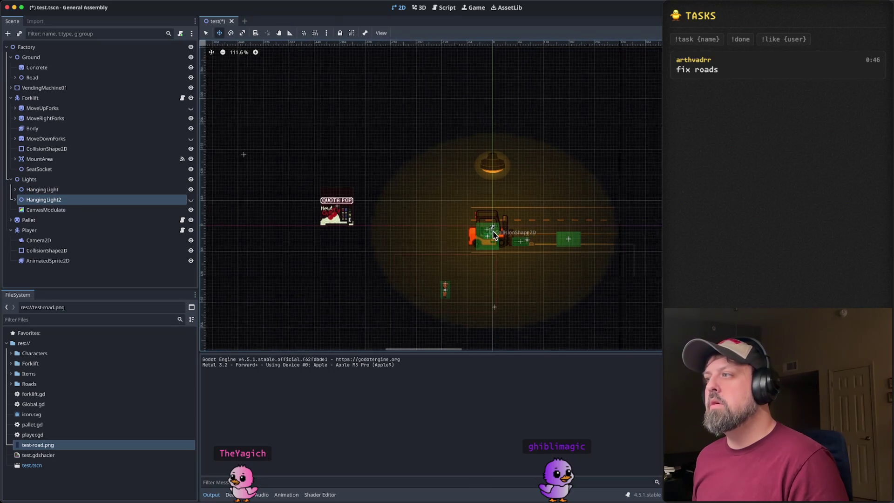
{"action": "scroll", "coordinate": [498, 243], "scroll_direction": "down", "scroll_amount": 2}
{"action": "scroll", "coordinate": [405, 190], "scroll_direction": "down", "scroll_amount": 6}
{"action": "scroll", "coordinate": [409, 176], "scroll_direction": "up", "scroll_amount": 9}
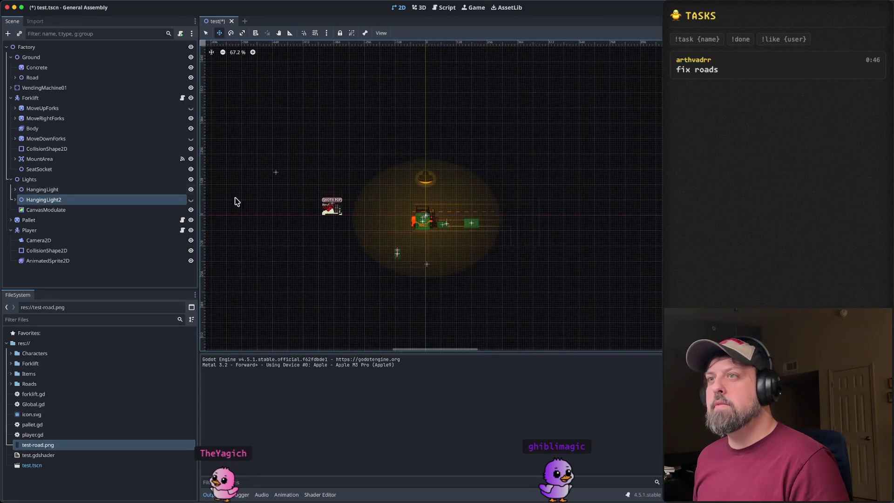
{"action": "scroll", "coordinate": [419, 216], "scroll_direction": "up", "scroll_amount": 8}
{"action": "mouse_move", "coordinate": [413, 219]}
{"action": "left_mouse_down"}
{"action": "mouse_move", "coordinate": [675, 228]}
{"action": "mouse_move", "coordinate": [639, 229]}
{"action": "left_mouse_up"}
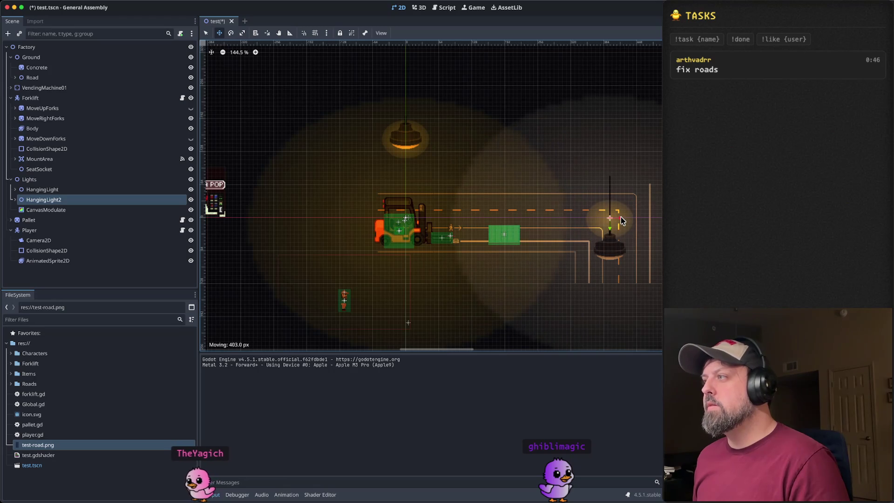
{"action": "left_click", "coordinate": [19, 202]}
{"action": "left_click", "coordinate": [17, 199]}
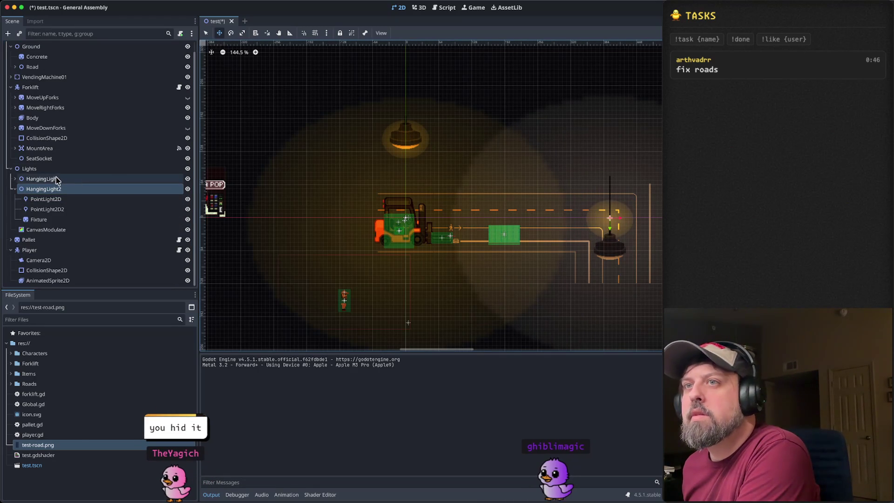
Step: Expand HangingLight and select its PointLight2D2 together with its Fixture
{"action": "left_click", "coordinate": [27, 181]}
{"action": "left_click", "coordinate": [14, 179]}
{"action": "left_click", "coordinate": [45, 190]}
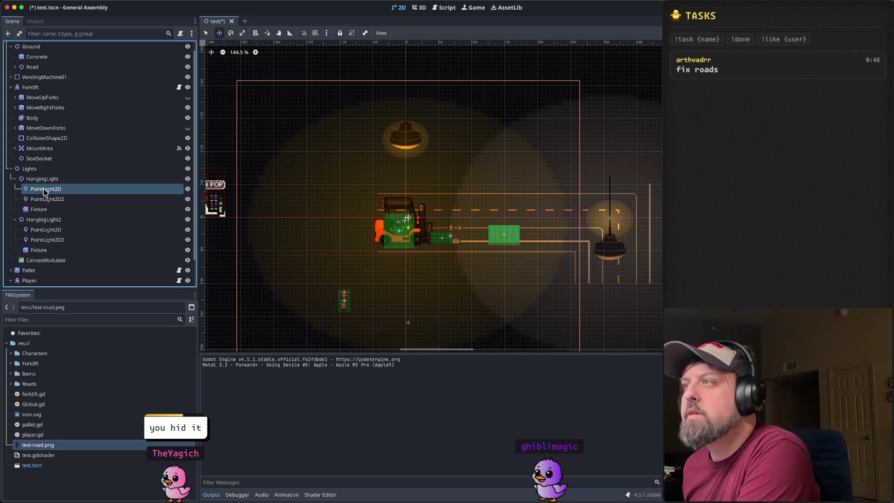
{"action": "left_click", "coordinate": [46, 209]}
{"action": "left_click", "coordinate": [47, 200]}
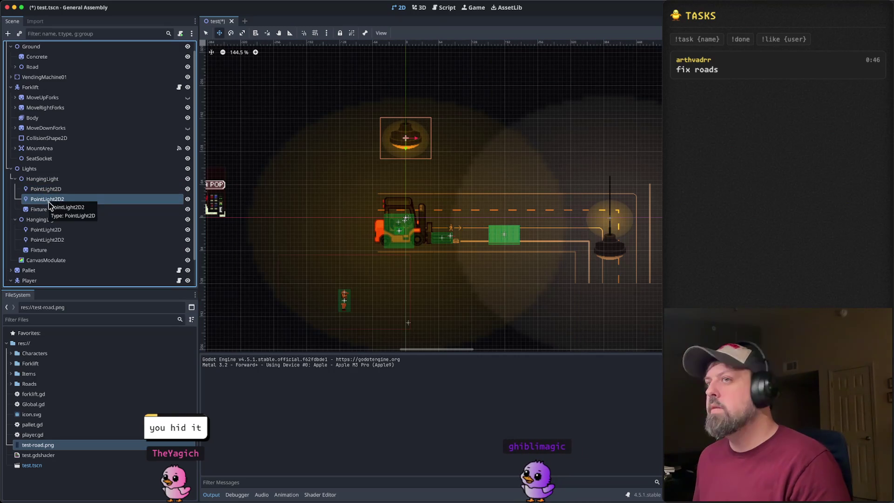
{"action": "left_click", "coordinate": [42, 209], "text": "shift"}
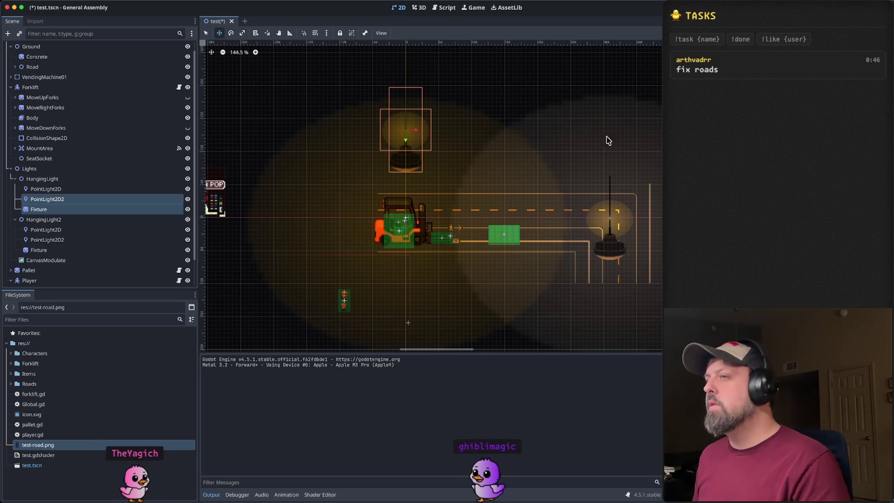
Step: Raise HangingLight's PointLight2D2 and Fixture, then lift the Fixture further, about 69 px overall
{"action": "left_click_drag", "start_coordinate": [409, 141], "coordinate": [408, 91]}
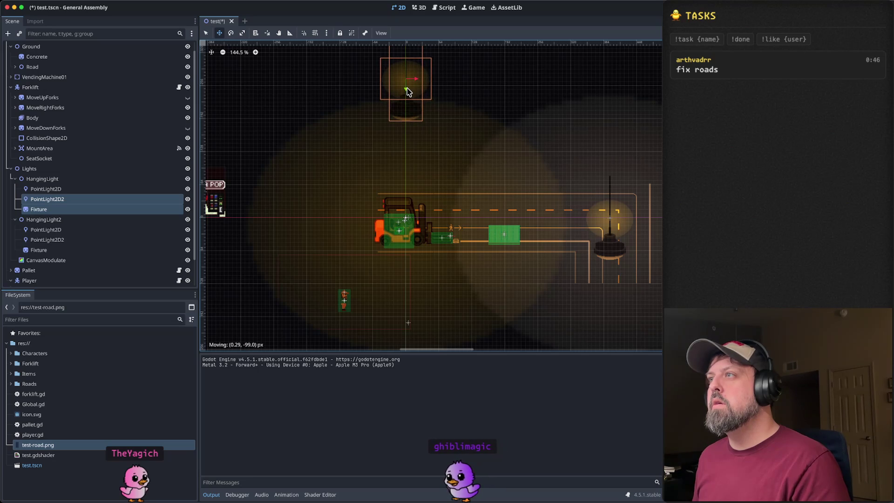
{"action": "left_click_drag", "start_coordinate": [477, 105], "coordinate": [489, 177]}
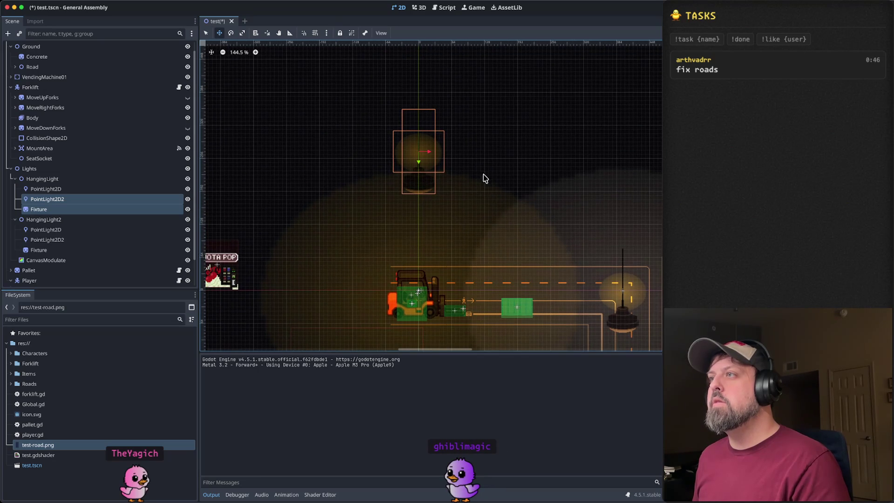
{"action": "left_click", "coordinate": [91, 209]}
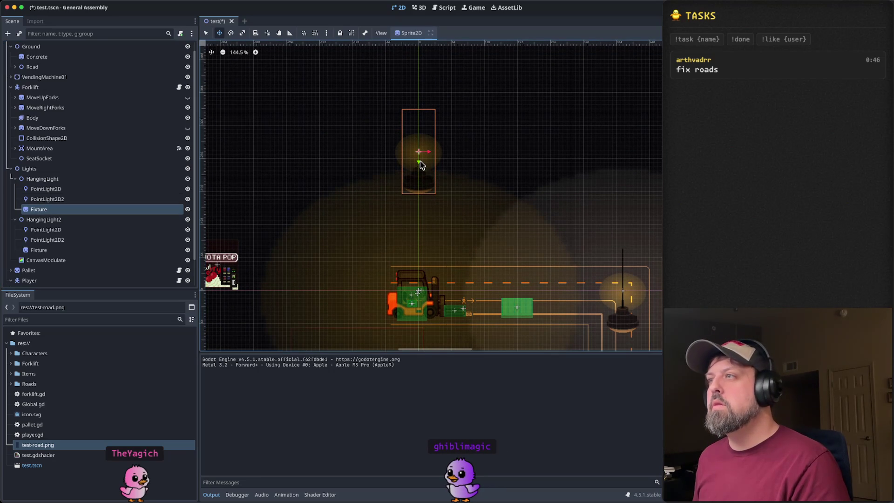
{"action": "left_click_drag", "start_coordinate": [420, 162], "coordinate": [419, 133]}
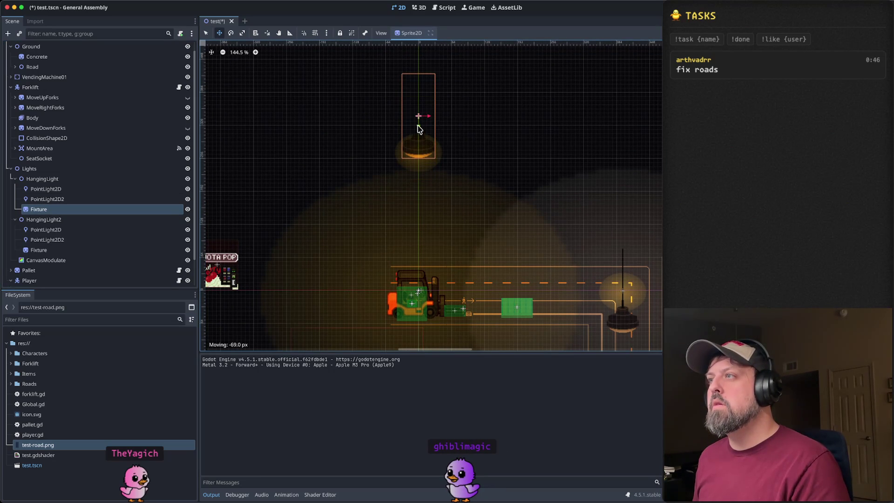
{"action": "scroll", "coordinate": [502, 189], "scroll_direction": "down", "scroll_amount": 5}
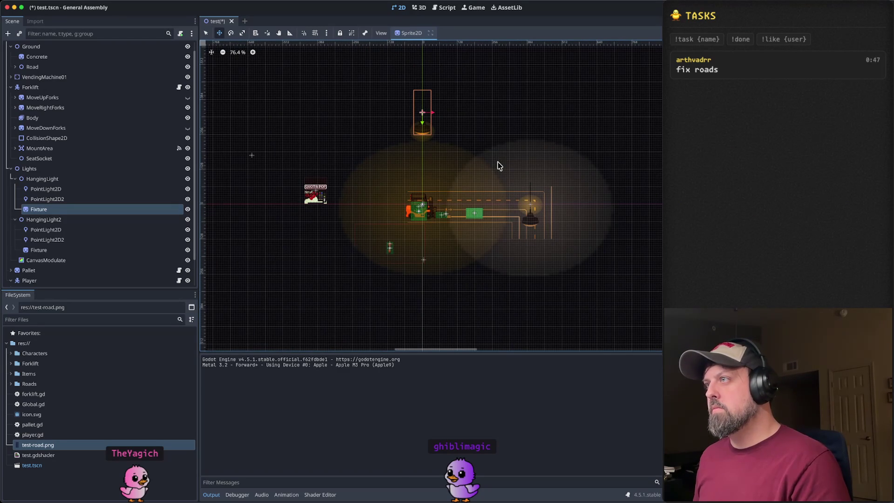
{"action": "scroll", "coordinate": [497, 166], "scroll_direction": "up", "scroll_amount": 3}
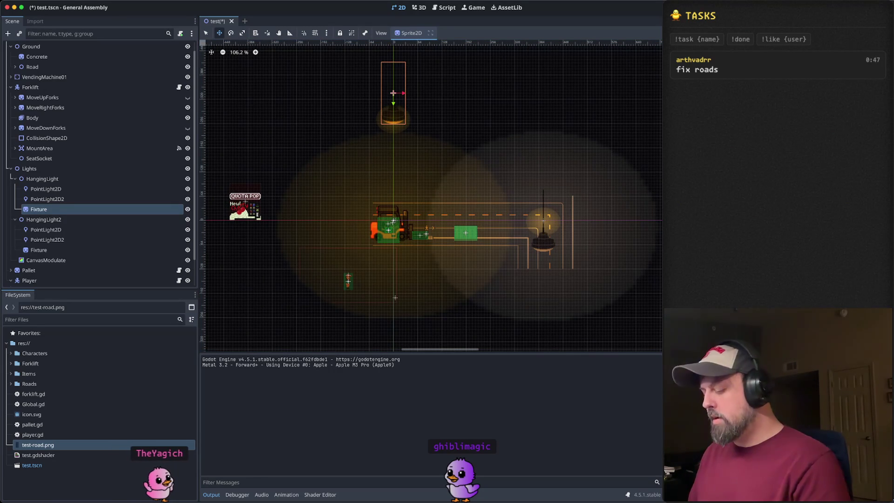
{"action": "key", "text": "Down"}
{"action": "key", "text": "Down"}
{"action": "key", "text": "Down"}
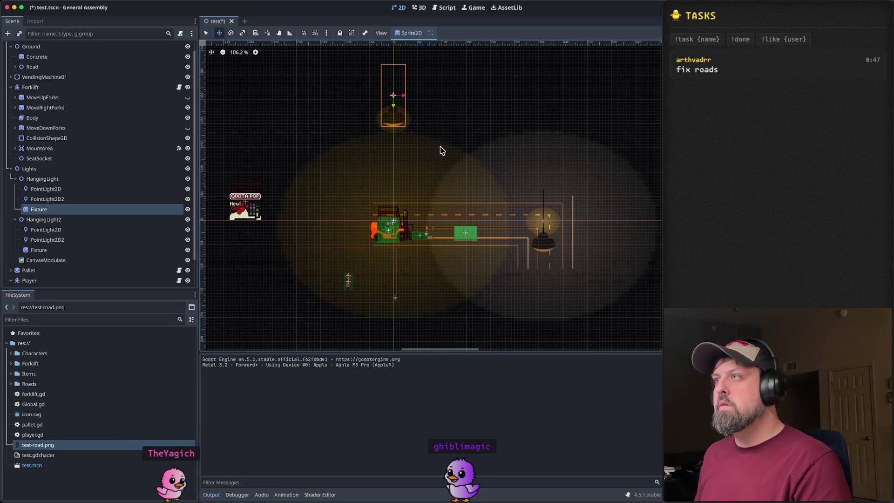
{"action": "left_click", "coordinate": [112, 200]}
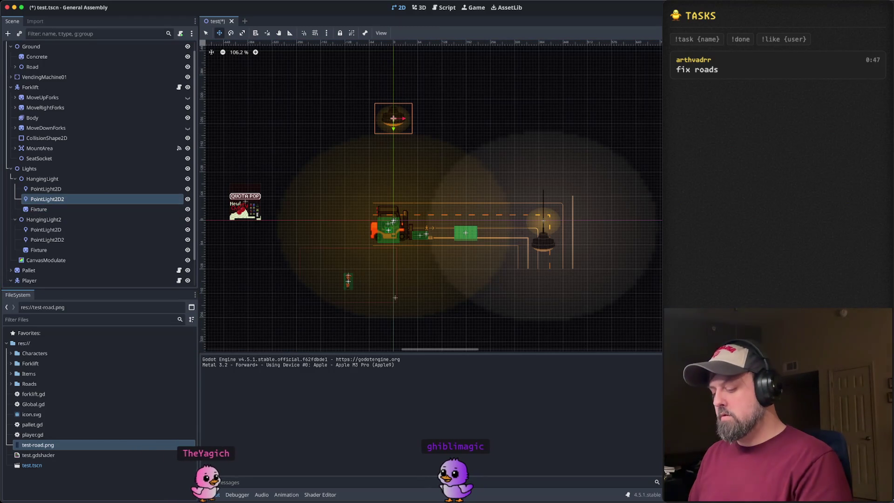
{"action": "key", "text": "ctrl+z"}
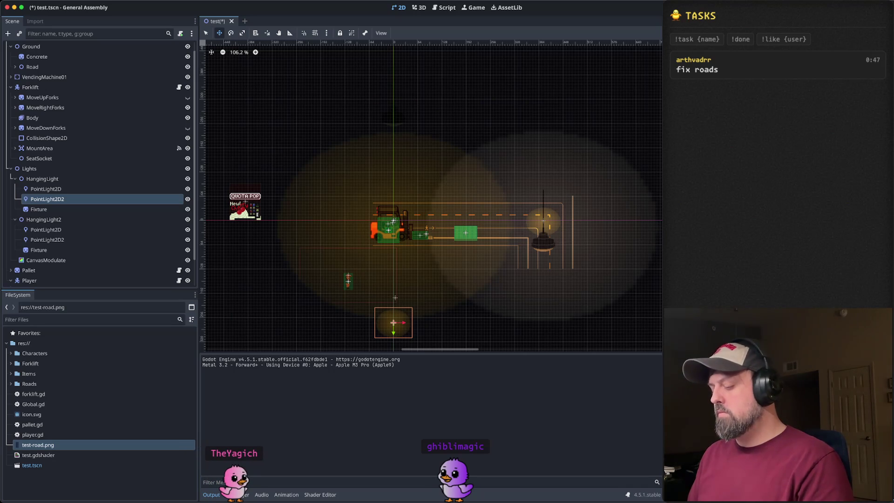
{"action": "key", "text": "ctrl+shift+z"}
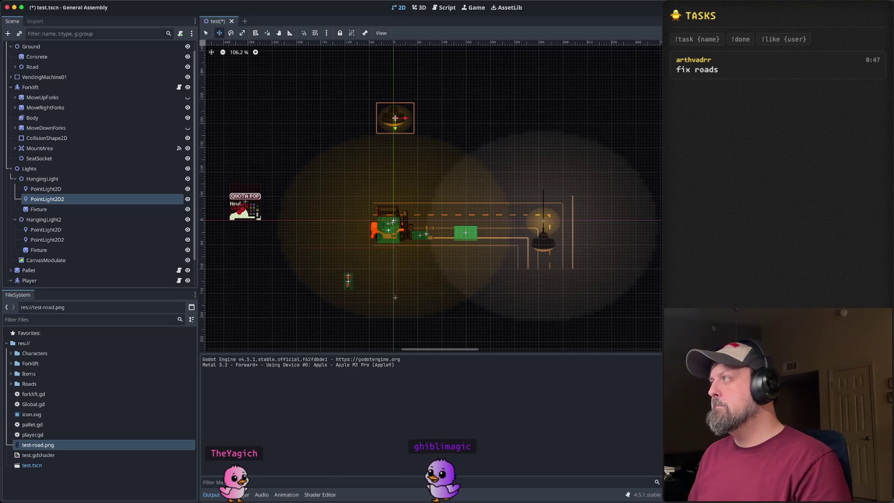
{"action": "scroll", "coordinate": [393, 119], "scroll_direction": "up", "scroll_amount": 1}
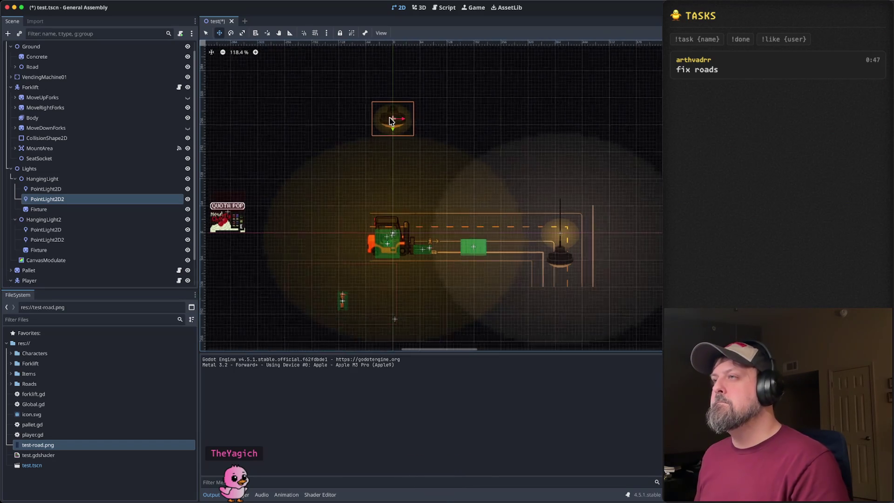
Step: Nudge HangingLight2's PointLight2D2 glow slightly left and back up
{"action": "scroll", "coordinate": [392, 120], "scroll_direction": "up", "scroll_amount": 20}
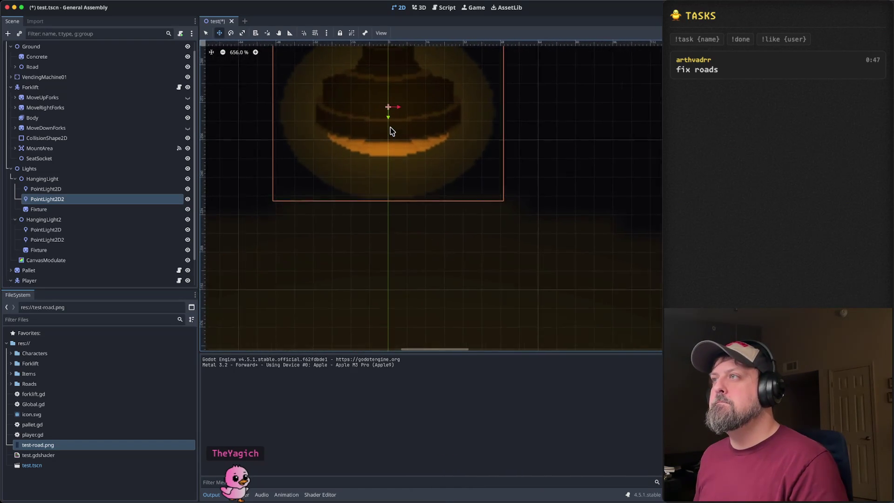
{"action": "scroll", "coordinate": [391, 130], "scroll_direction": "down", "scroll_amount": 19}
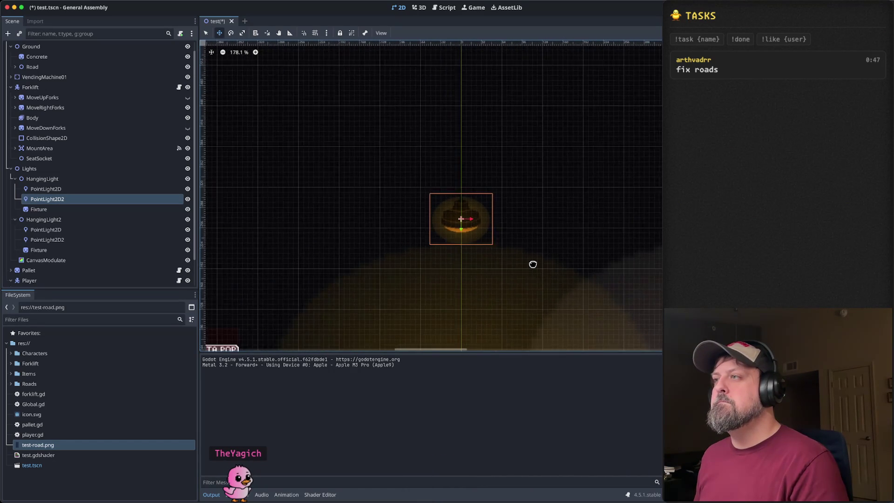
{"action": "scroll", "coordinate": [534, 266], "scroll_direction": "down", "scroll_amount": 8}
{"action": "left_click_drag", "start_coordinate": [511, 210], "coordinate": [447, 166]}
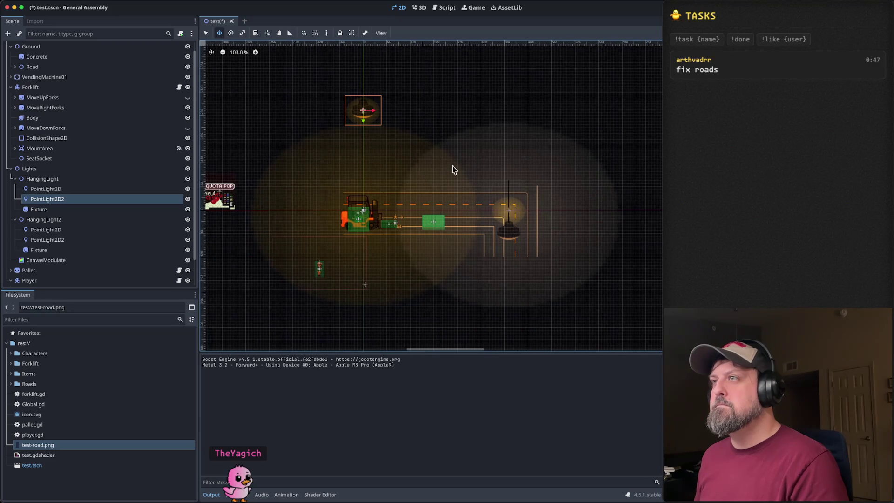
{"action": "left_click", "coordinate": [62, 189]}
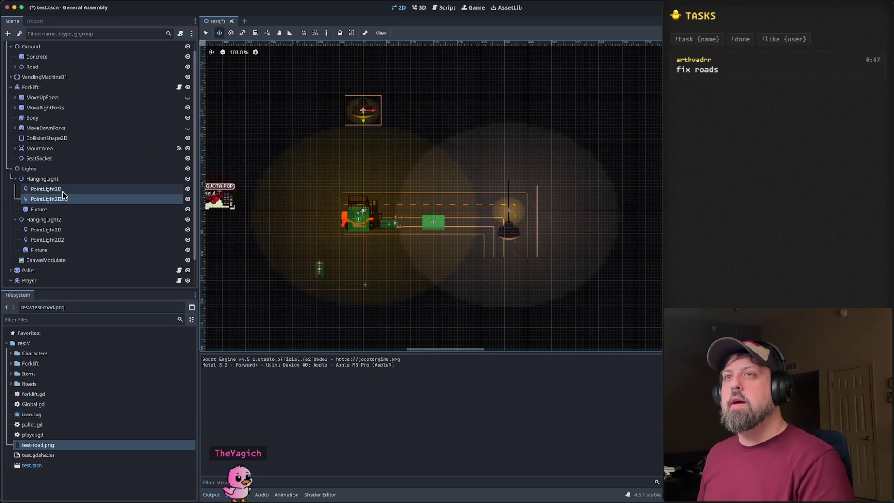
{"action": "left_click", "coordinate": [65, 182]}
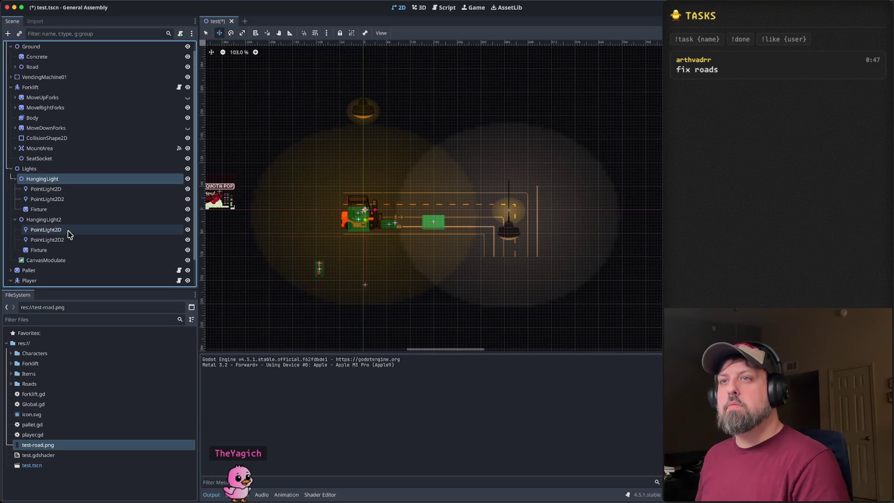
{"action": "left_click", "coordinate": [67, 189]}
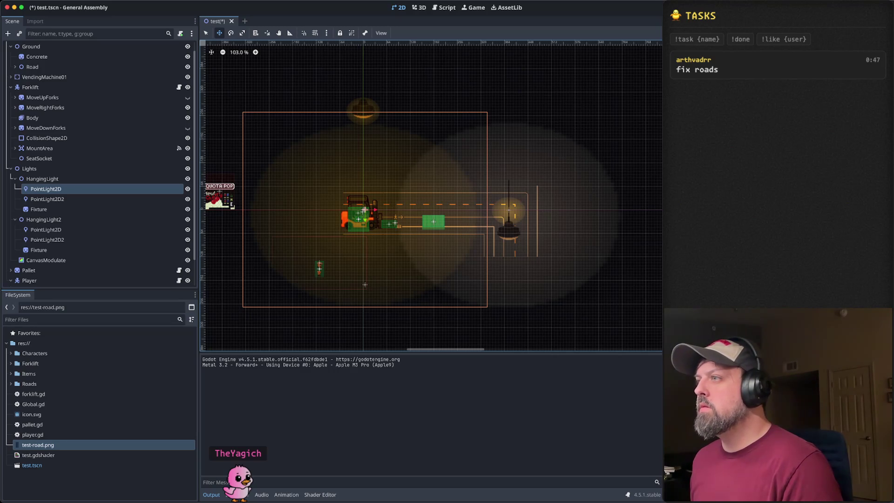
{"action": "left_click", "coordinate": [97, 201]}
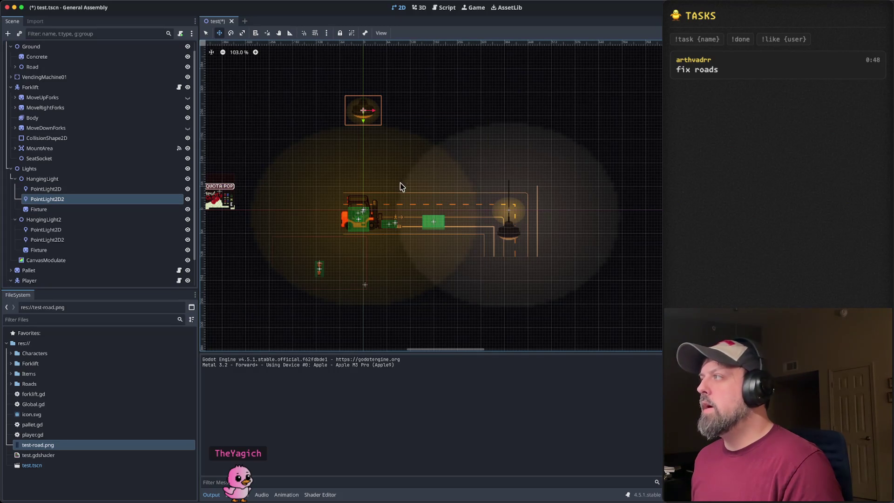
{"action": "left_click", "coordinate": [73, 240]}
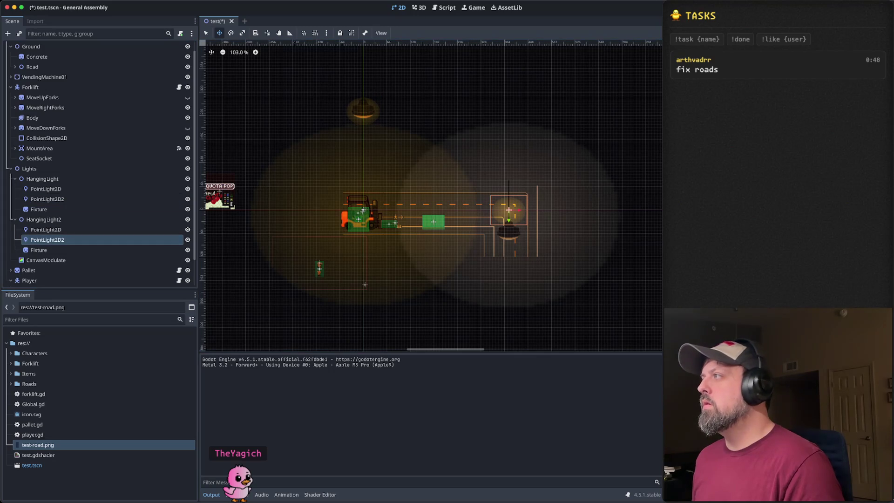
{"action": "key", "text": "Left"}
{"action": "key", "text": "Left"}
{"action": "key", "text": "Left"}
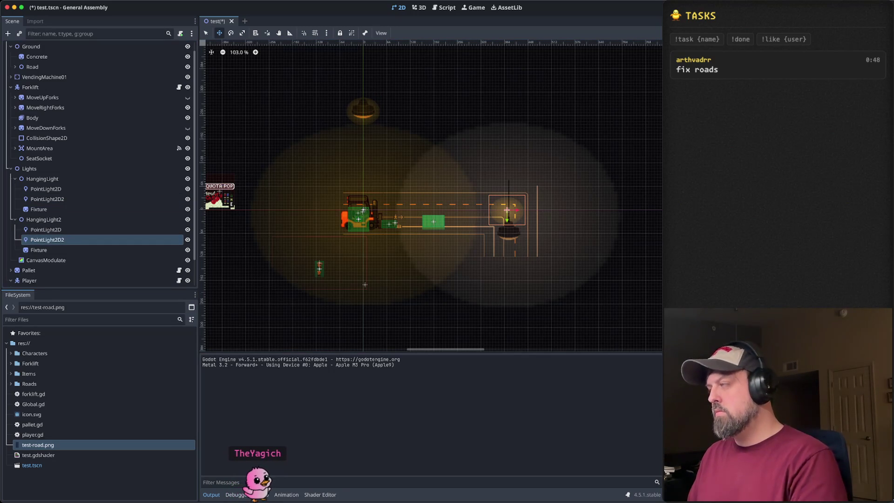
{"action": "key", "text": "Return"}
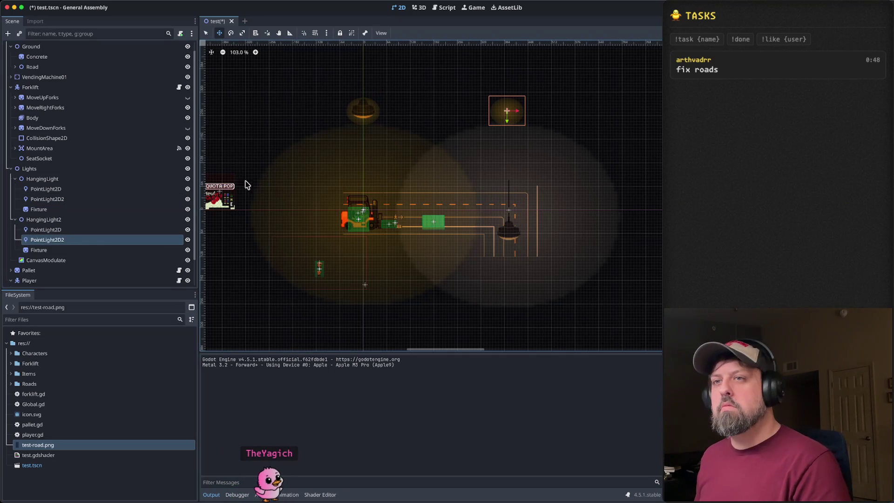
Step: Shift HangingLight2's Fixture about 5 px left and run the current scene
{"action": "left_click", "coordinate": [69, 209]}
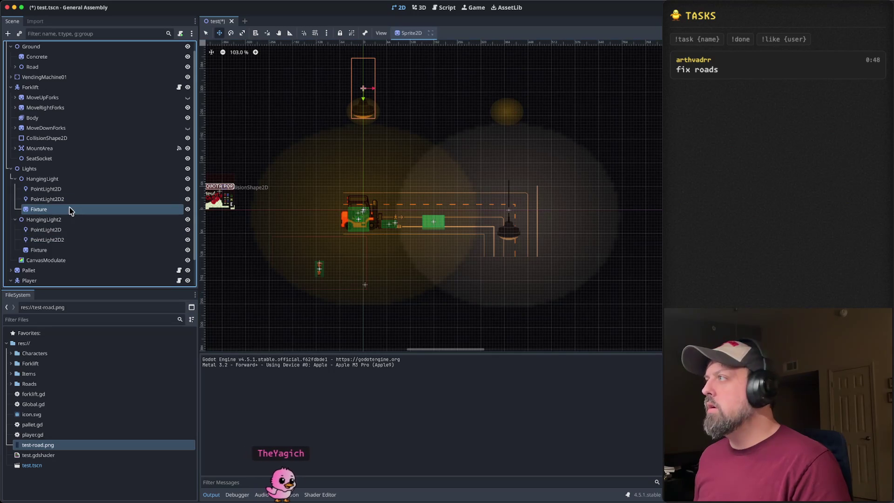
{"action": "left_click", "coordinate": [60, 249]}
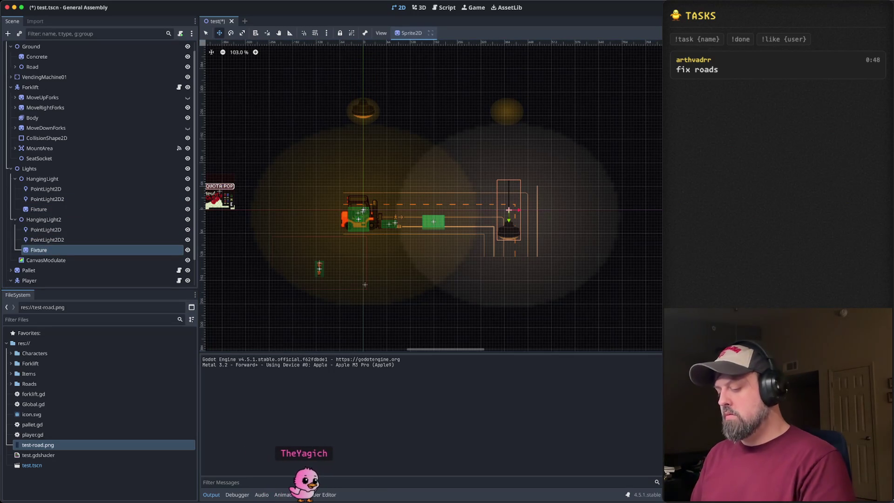
{"action": "left_click_drag", "start_coordinate": [509, 209], "coordinate": [507, 89]}
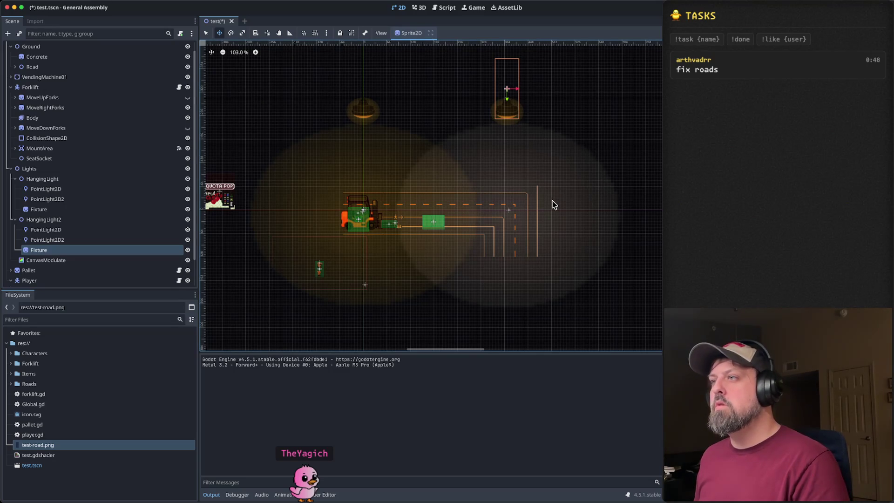
{"action": "key", "text": "super+r"}
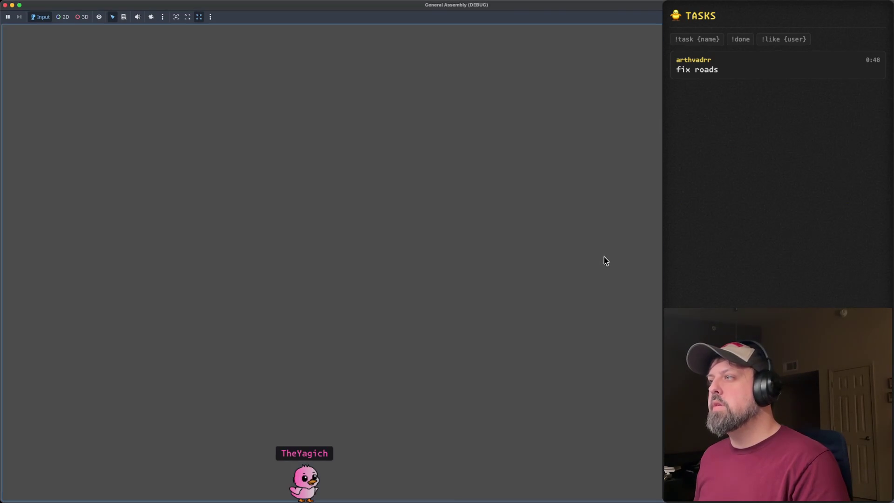
Step: Board the forklift, drive it right, down the side road and back, then stop the game
{"action": "key", "text": "Up"}
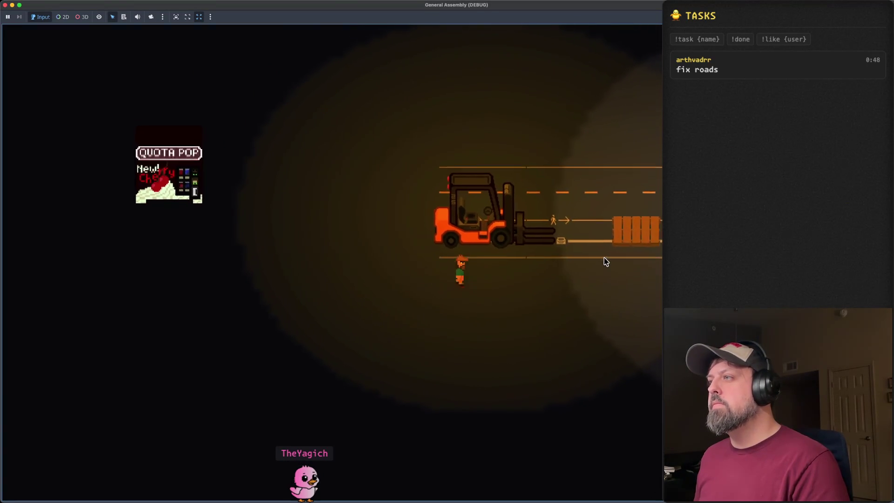
{"action": "key", "text": "e"}
{"action": "key", "text": "Right"}
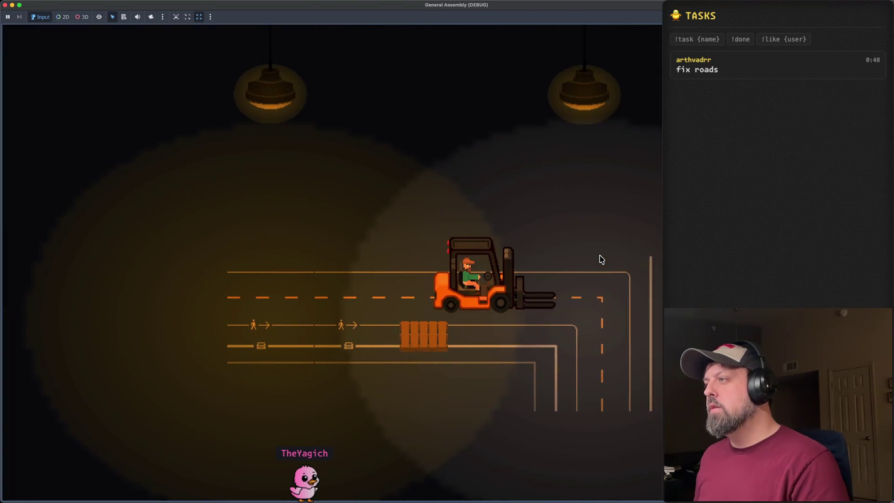
{"action": "key", "text": "Down"}
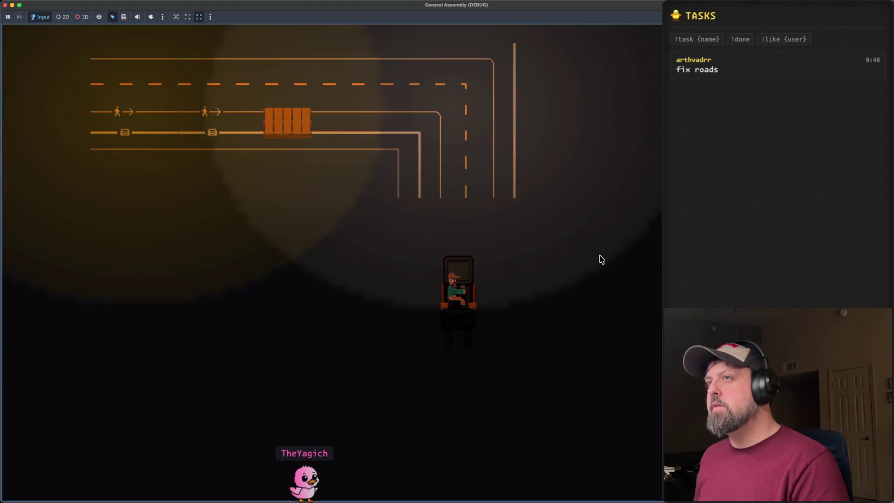
{"action": "key", "text": "Up"}
{"action": "key", "text": "Left"}
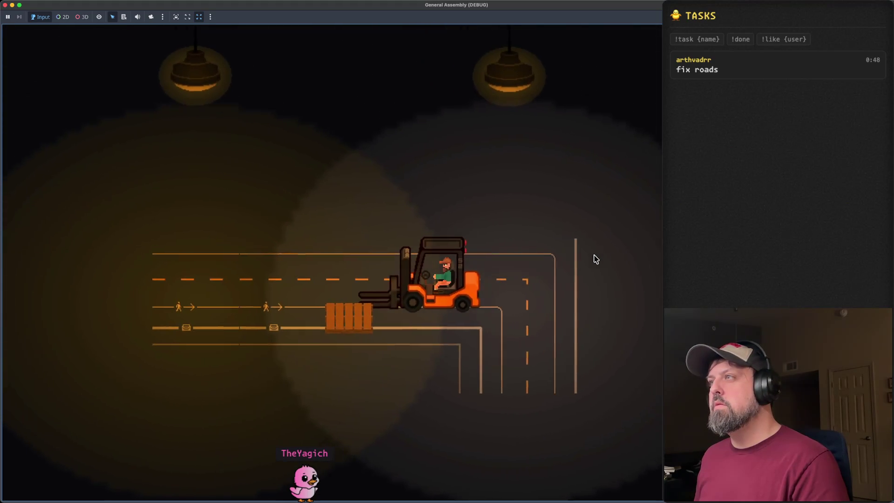
{"action": "key", "text": "Right"}
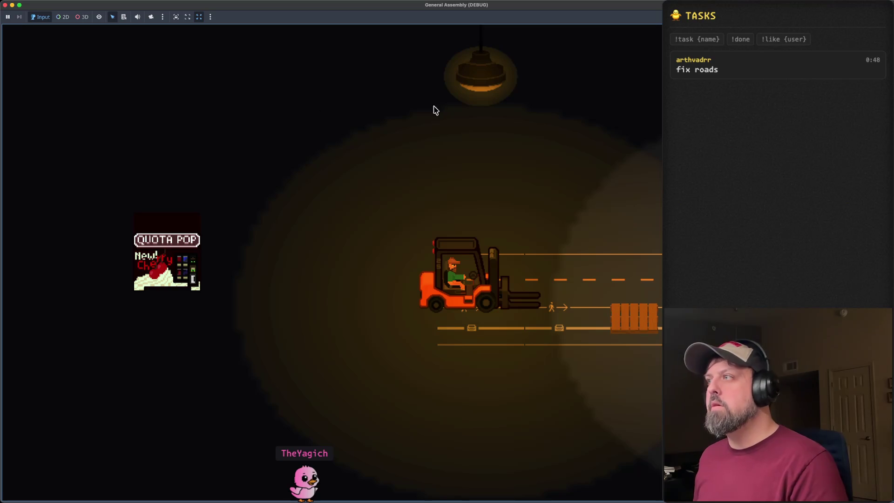
{"action": "key", "text": "super+period"}
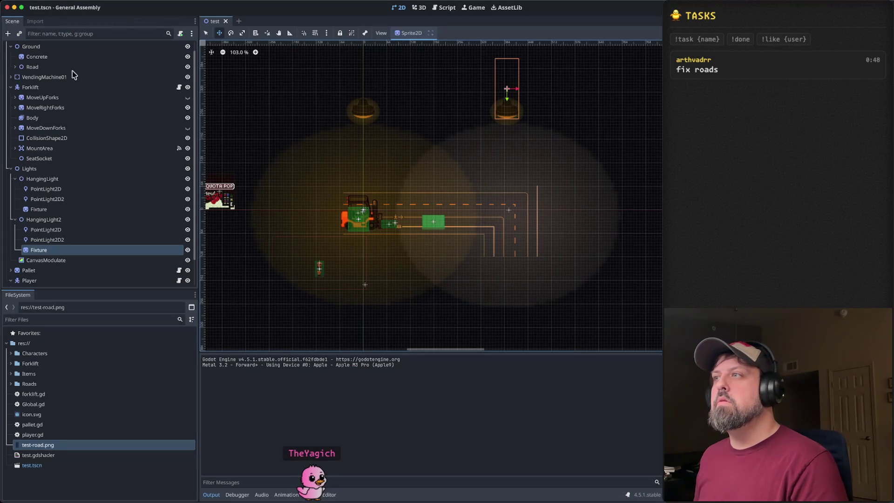
Step: Shift HangingLight2 6 px left and HangingLight 165 px left along X
{"action": "left_click", "coordinate": [44, 219]}
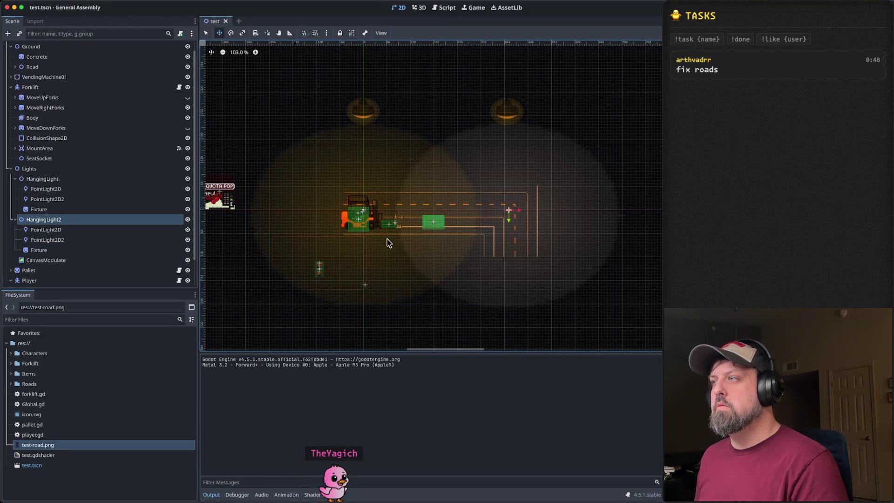
{"action": "left_click_drag", "start_coordinate": [520, 210], "coordinate": [517, 211]}
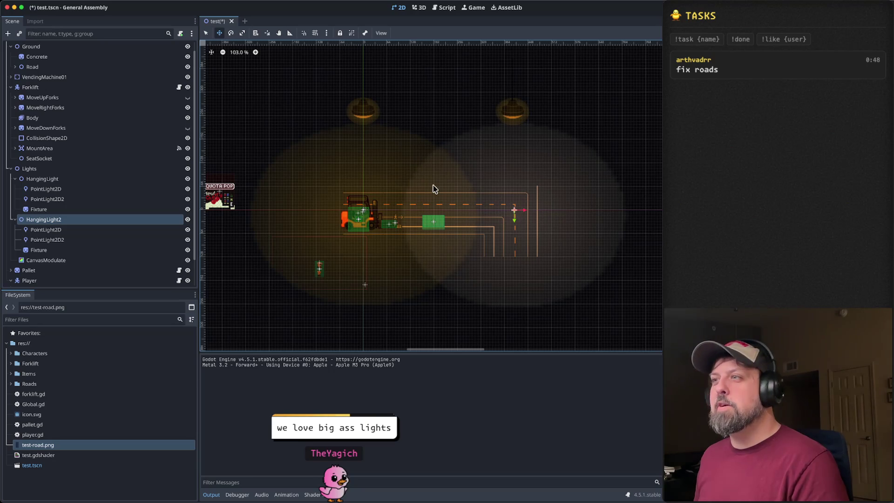
{"action": "left_click", "coordinate": [76, 179]}
{"action": "left_click_drag", "start_coordinate": [376, 215], "coordinate": [315, 215]}
{"action": "left_click", "coordinate": [404, 250]}
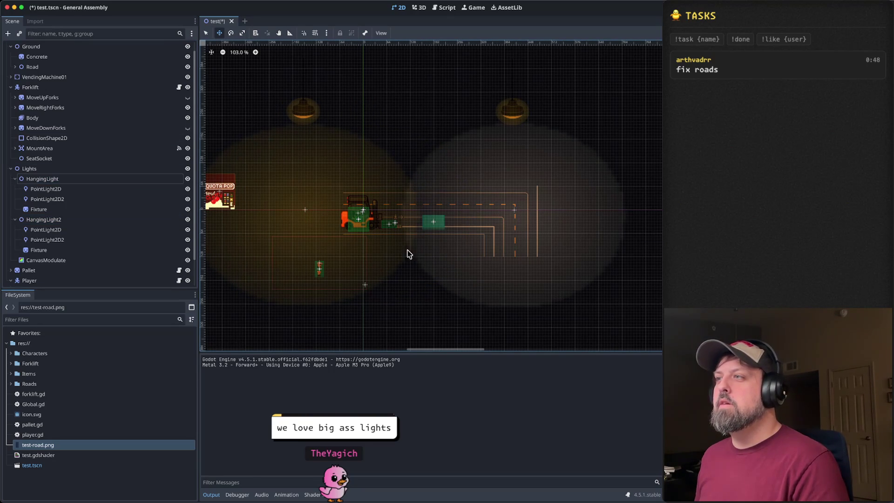
{"action": "scroll", "coordinate": [494, 230], "scroll_direction": "up", "scroll_amount": 9}
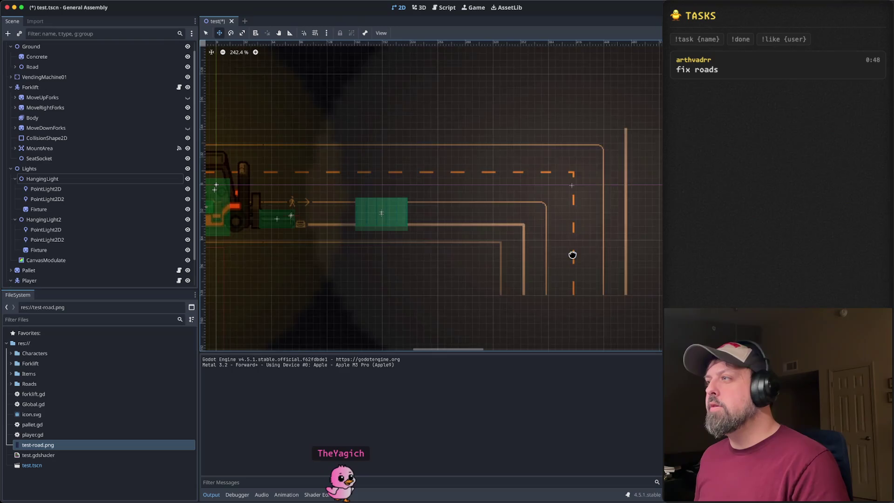
Step: Expand Road and rename the road piece EW05 to EL05
{"action": "scroll", "coordinate": [86, 68], "scroll_direction": "up", "scroll_amount": 2}
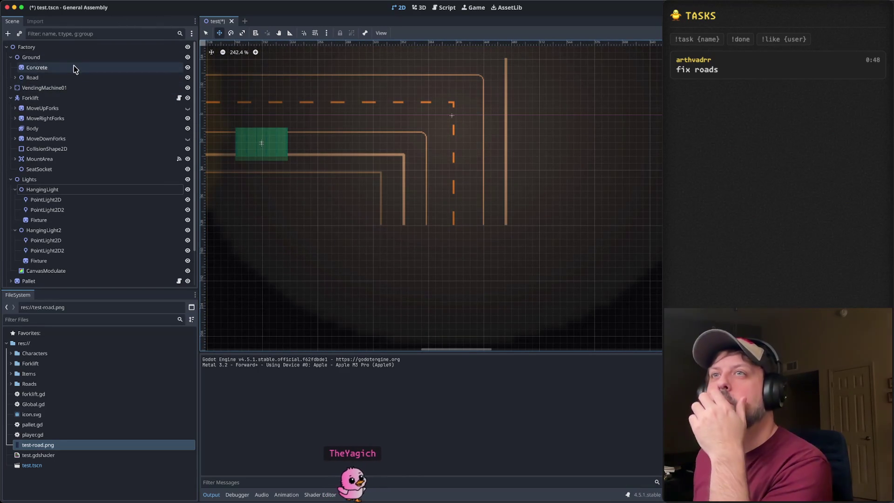
{"action": "left_click", "coordinate": [15, 77]}
{"action": "left_click", "coordinate": [39, 128]}
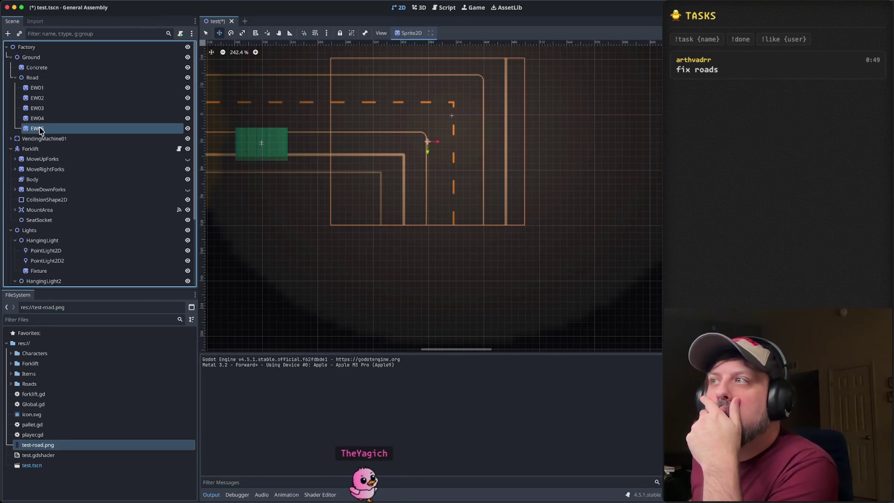
{"action": "left_click", "coordinate": [46, 120]}
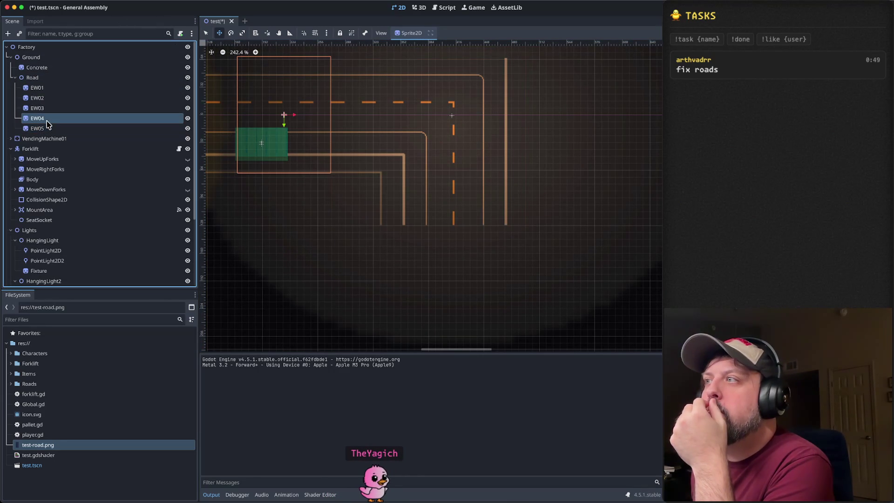
{"action": "left_click", "coordinate": [46, 130]}
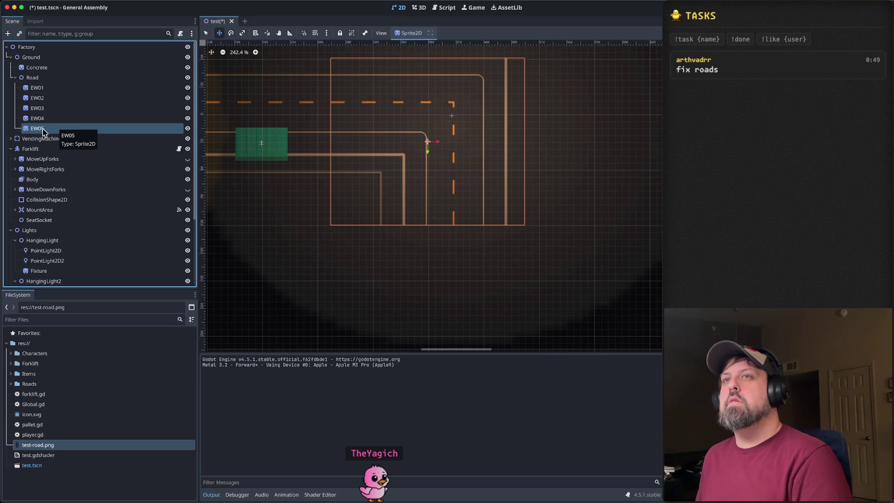
{"action": "right_click", "coordinate": [41, 132]}
{"action": "left_click", "coordinate": [100, 239]}
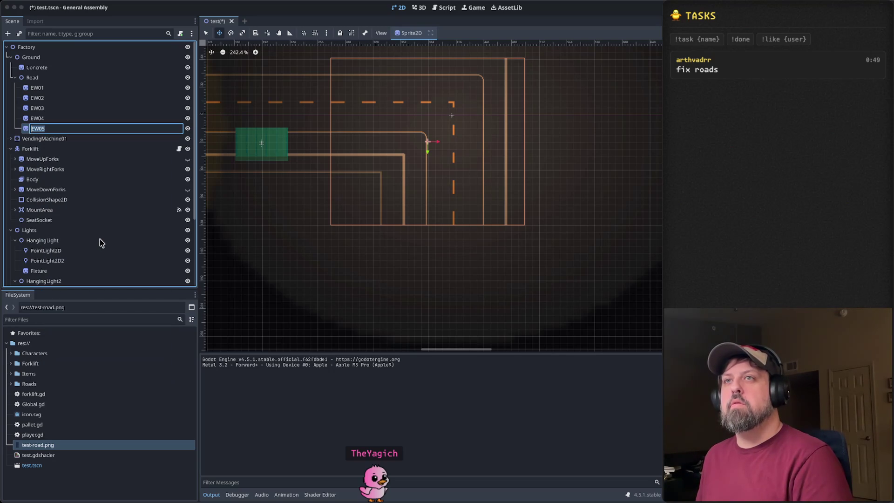
{"action": "key", "text": "BackSpace"}
{"action": "type", "text": "L"}
{"action": "key", "text": "Return"}
Step: Correct the piece's name from EL05 to EL01
{"action": "right_click", "coordinate": [54, 128]}
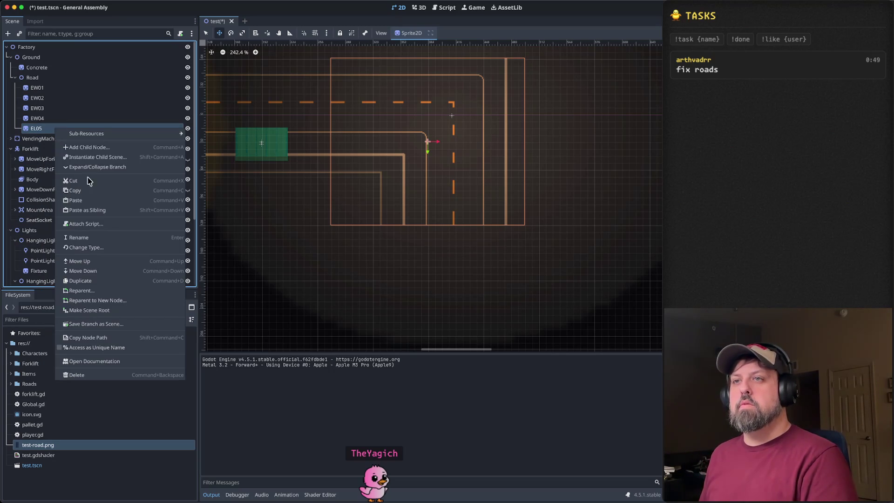
{"action": "left_click", "coordinate": [101, 234]}
{"action": "type", "text": "EL01"}
{"action": "key", "text": "Return"}
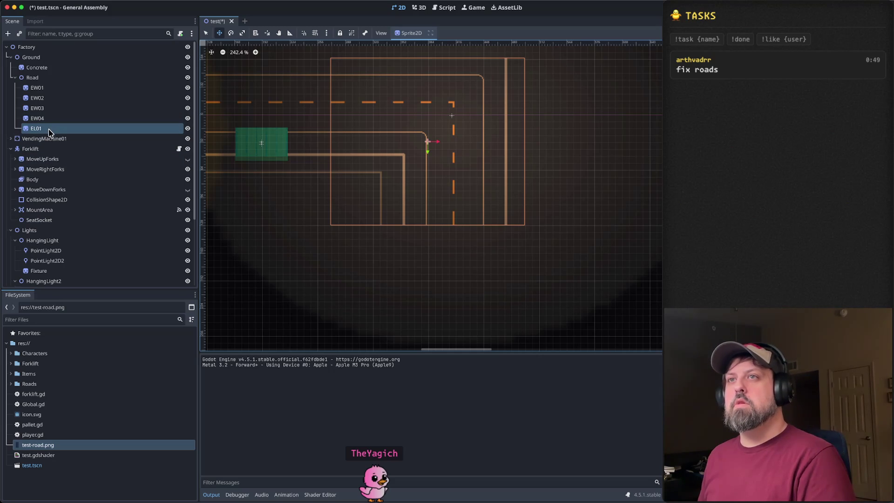
{"action": "right_click", "coordinate": [49, 129]}
{"action": "right_click", "coordinate": [44, 80]}
{"action": "right_click", "coordinate": [43, 79]}
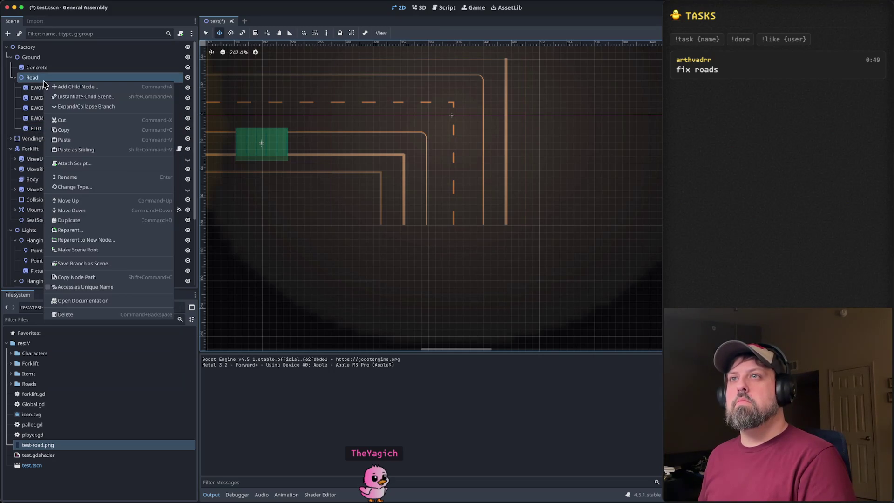
Step: Add a Sprite2D child under Road and name it NS01
{"action": "left_click", "coordinate": [95, 87]}
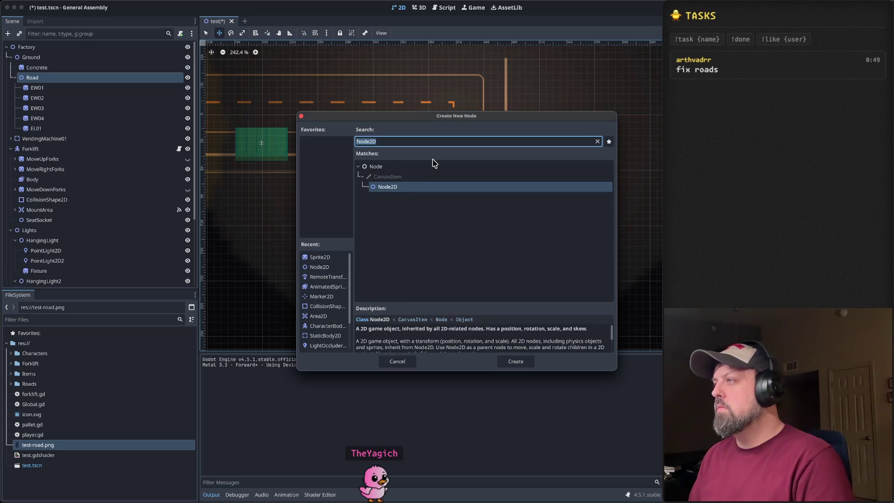
{"action": "type", "text": "Spri"}
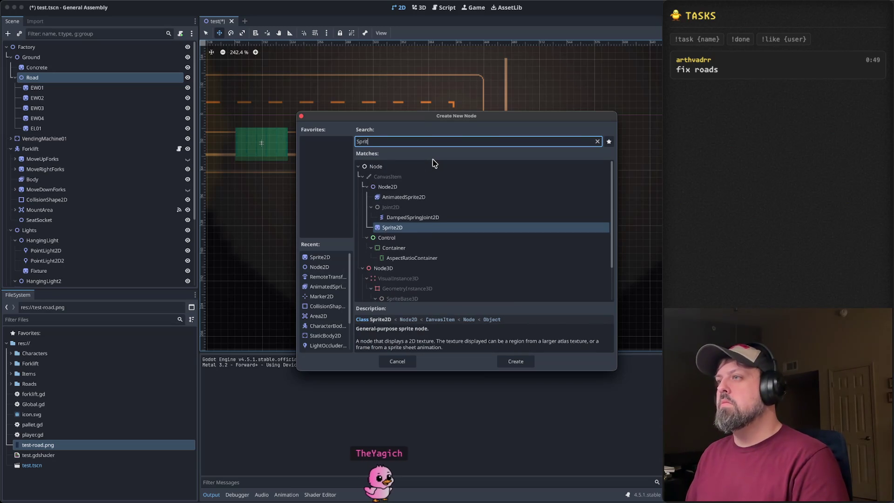
{"action": "type", "text": "t"}
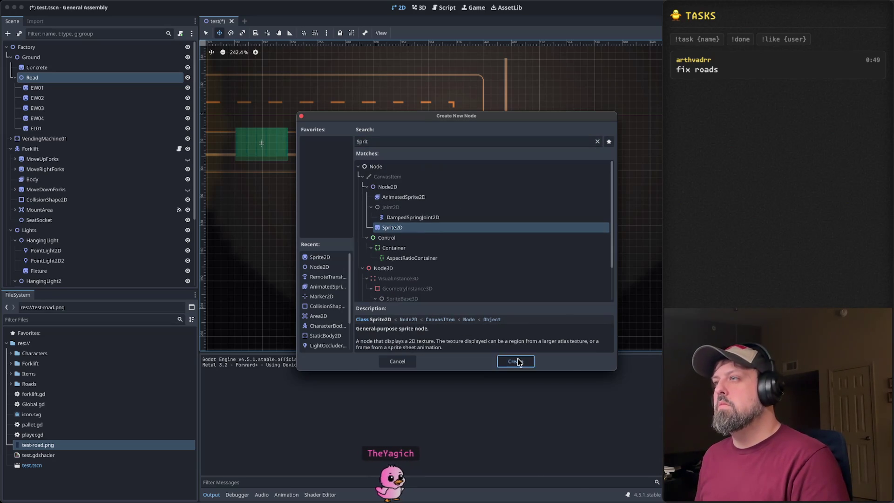
{"action": "left_click", "coordinate": [518, 362]}
{"action": "left_click", "coordinate": [39, 141]}
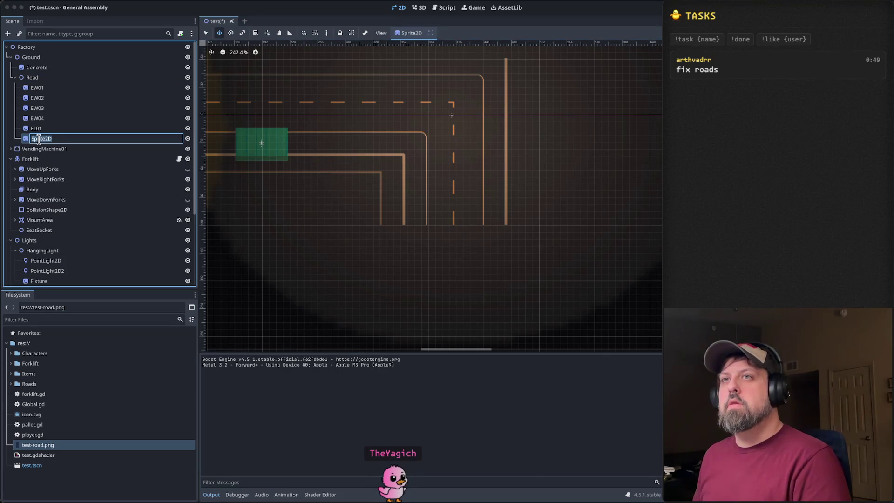
{"action": "type", "text": "NW01"}
{"action": "key", "text": "Return"}
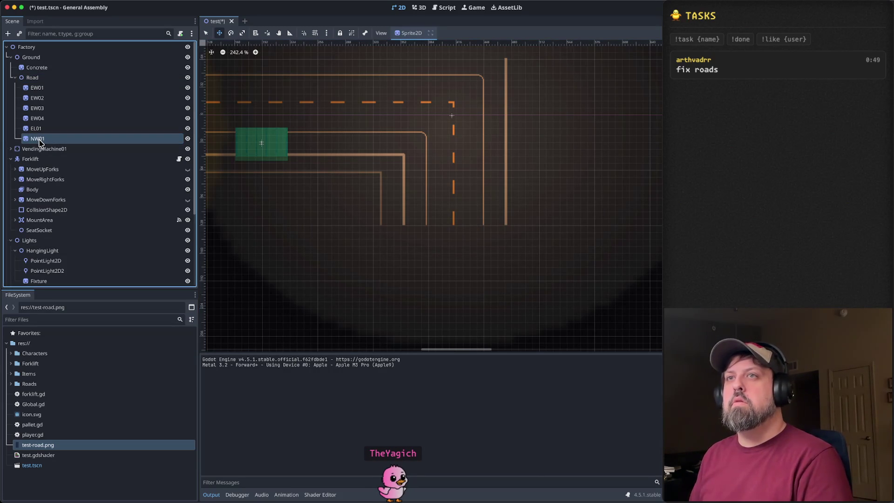
{"action": "left_click", "coordinate": [46, 140]}
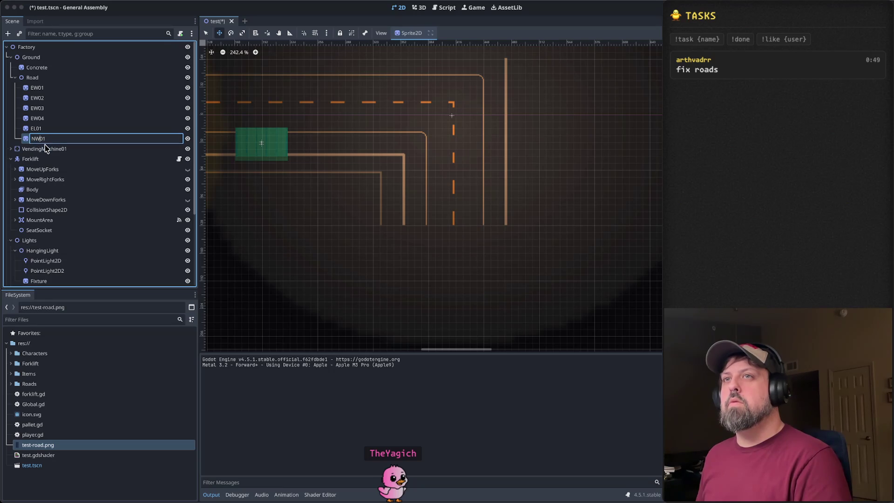
{"action": "type", "text": "NS01"}
{"action": "key", "text": "Return"}
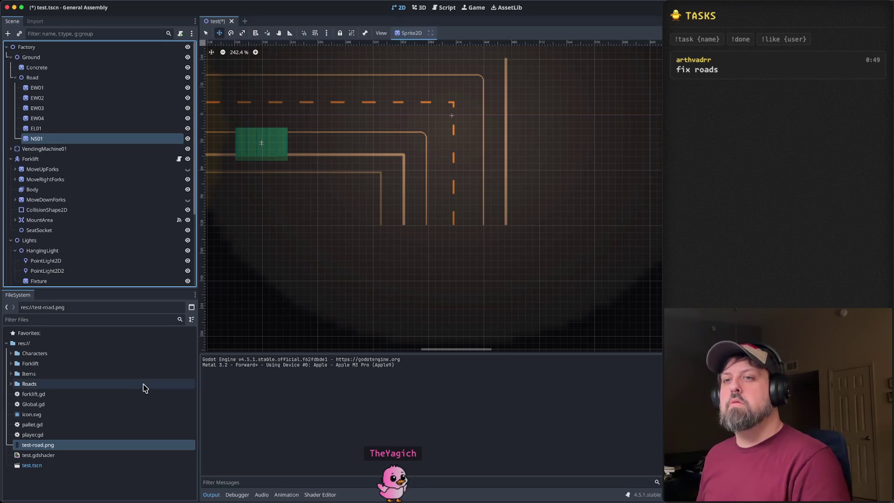
Step: Expand the Roads folder in FileSystem and bring up a new Finder window
{"action": "left_click", "coordinate": [10, 385]}
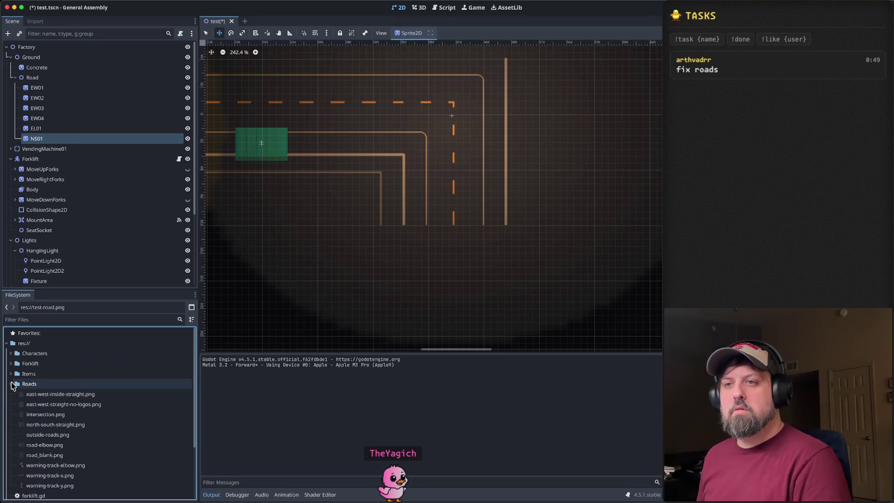
{"action": "scroll", "coordinate": [70, 403], "scroll_direction": "down", "scroll_amount": 1}
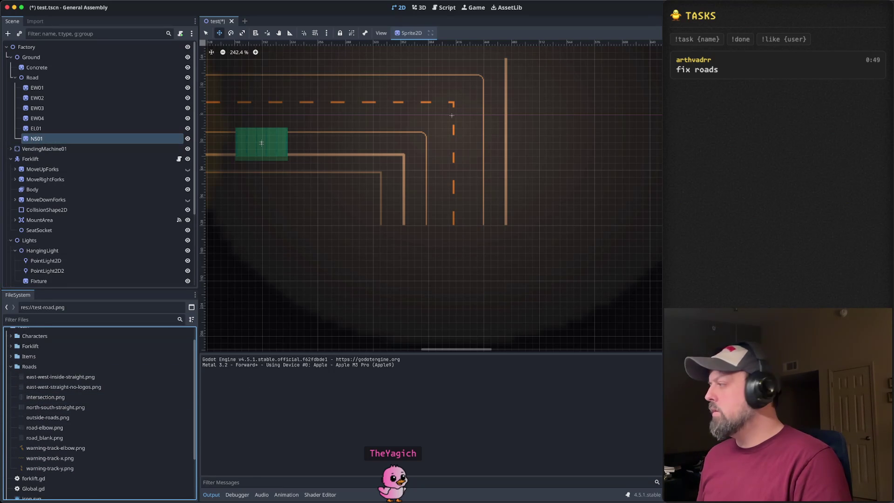
{"action": "key", "text": "super+o"}
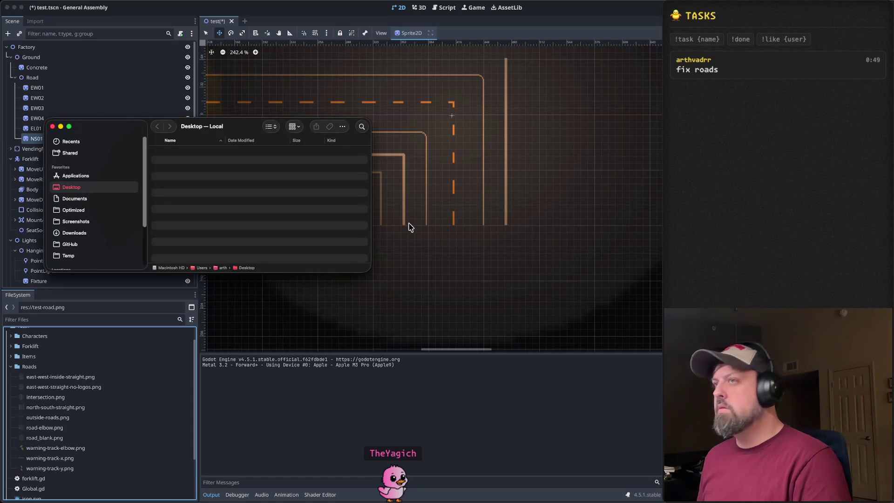
Step: Move Finder aside and browse the iCloud Drive aseprite road exports
{"action": "left_click_drag", "start_coordinate": [145, 127], "coordinate": [418, 143]}
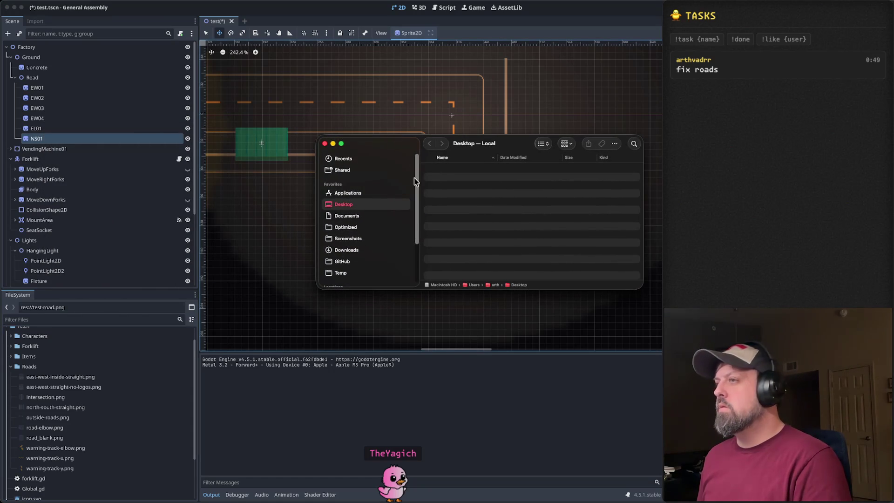
{"action": "scroll", "coordinate": [400, 210], "scroll_direction": "down", "scroll_amount": 5}
{"action": "left_click", "coordinate": [358, 232]}
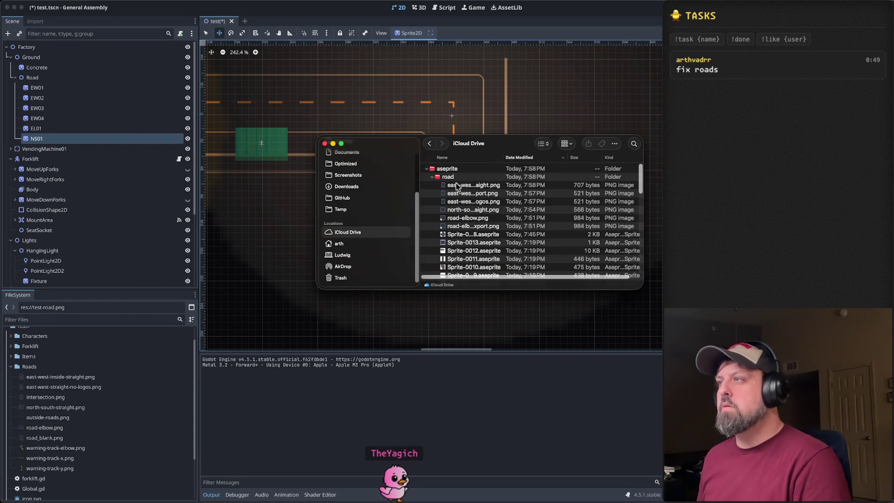
{"action": "left_click_drag", "start_coordinate": [510, 158], "coordinate": [552, 158]}
{"action": "scroll", "coordinate": [519, 216], "scroll_direction": "down", "scroll_amount": 5}
{"action": "scroll", "coordinate": [520, 214], "scroll_direction": "down", "scroll_amount": 2}
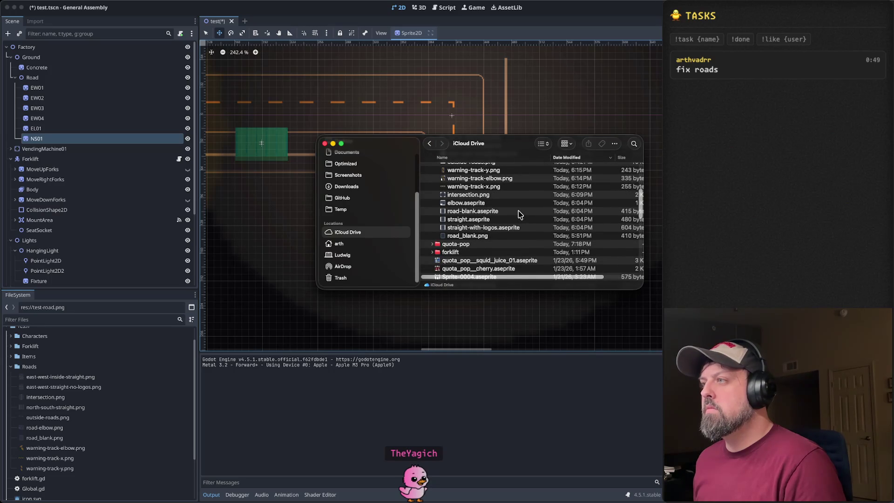
{"action": "scroll", "coordinate": [520, 214], "scroll_direction": "up", "scroll_amount": 2}
{"action": "scroll", "coordinate": [506, 210], "scroll_direction": "up", "scroll_amount": 2}
{"action": "scroll", "coordinate": [505, 208], "scroll_direction": "up", "scroll_amount": 2}
{"action": "scroll", "coordinate": [497, 233], "scroll_direction": "up", "scroll_amount": 4}
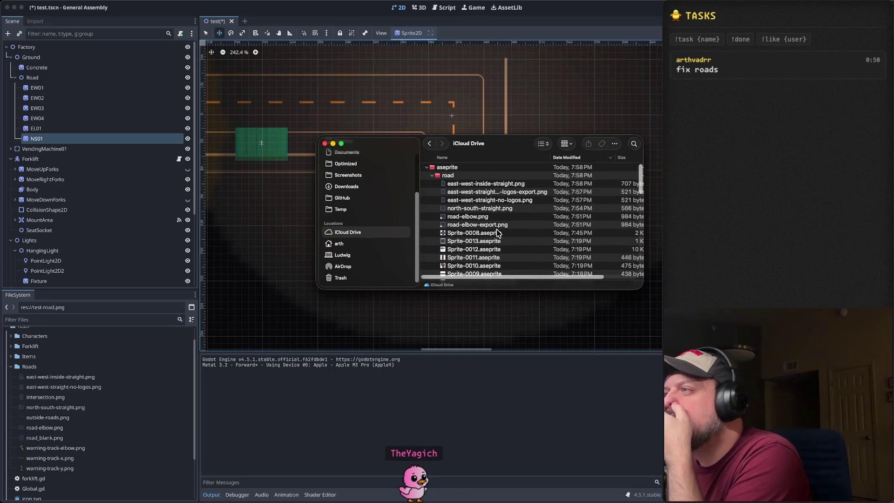
Step: Copy north-south-straight.png into Godot's Roads folder and close Finder
{"action": "left_click", "coordinate": [490, 211]}
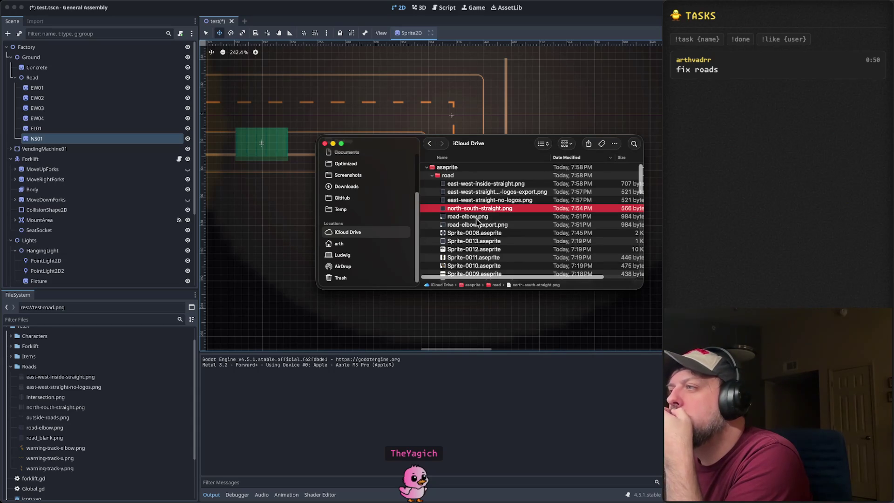
{"action": "left_click_drag", "start_coordinate": [467, 212], "coordinate": [283, 252]}
{"action": "left_click_drag", "start_coordinate": [44, 425], "coordinate": [46, 424]}
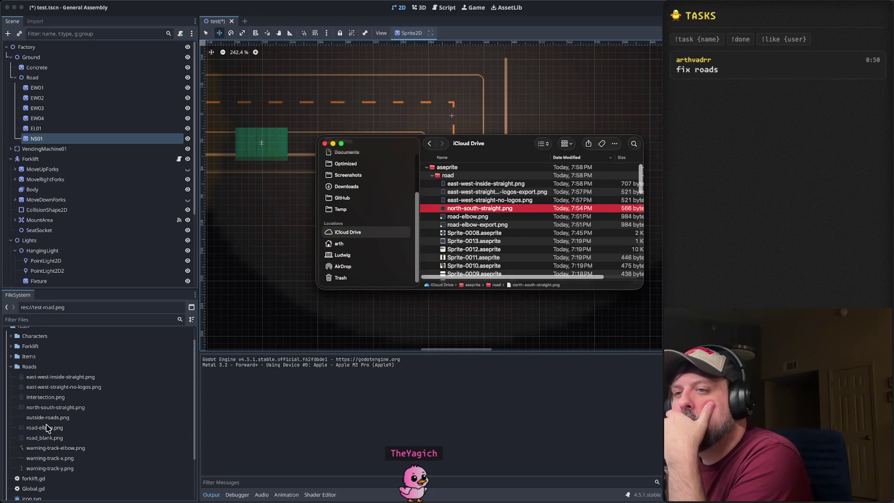
{"action": "left_click", "coordinate": [325, 145]}
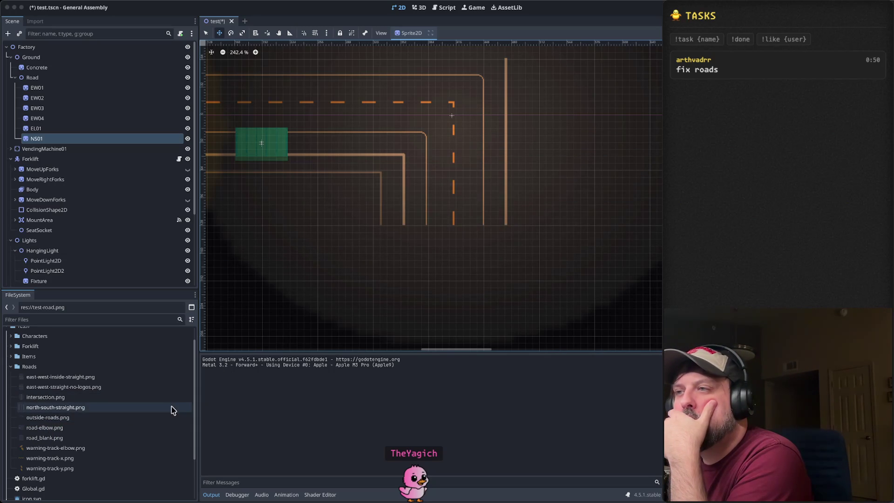
Step: Give NS01 the north-south-straight.png texture and drag it about 415 px right onto the vertical road
{"action": "left_click", "coordinate": [98, 408]}
{"action": "mouse_move", "coordinate": [125, 383]}
{"action": "left_mouse_down"}
{"action": "mouse_move", "coordinate": [46, 367]}
{"action": "mouse_move", "coordinate": [468, 216]}
{"action": "mouse_move", "coordinate": [76, 419]}
{"action": "left_mouse_up"}
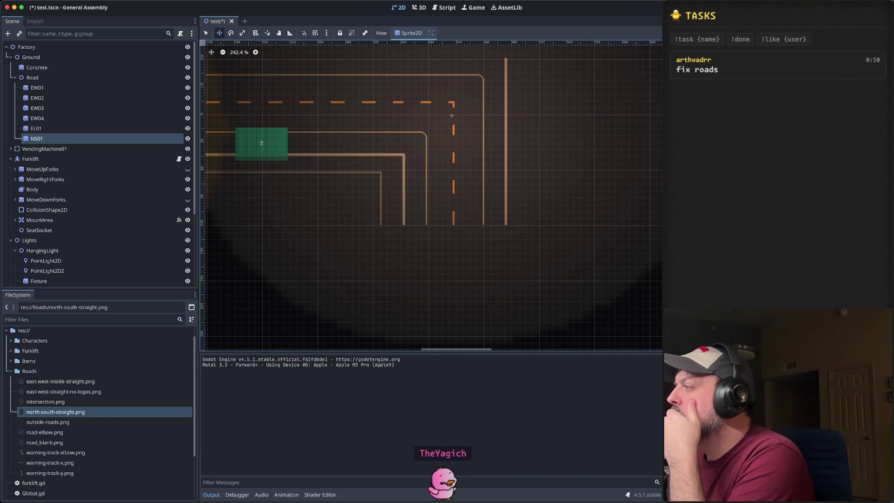
{"action": "scroll", "coordinate": [490, 216], "scroll_direction": "down", "scroll_amount": 1}
{"action": "scroll", "coordinate": [490, 209], "scroll_direction": "down", "scroll_amount": 2}
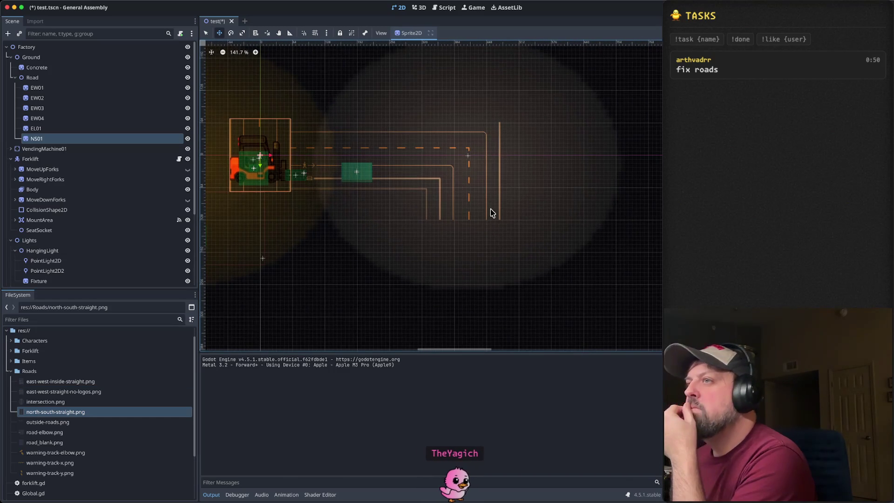
{"action": "left_click_drag", "start_coordinate": [269, 156], "coordinate": [481, 172]}
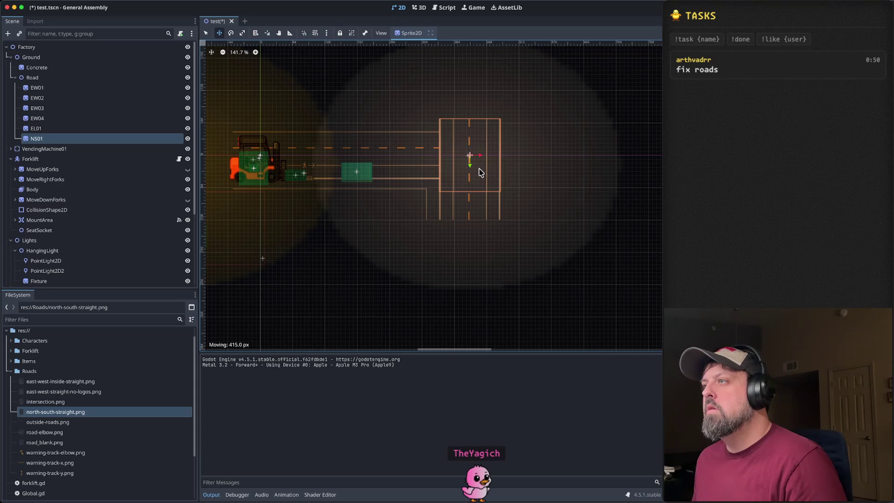
Step: Drag NS01 down beneath the EL01 elbow and zoom in to check placement
{"action": "left_click_drag", "start_coordinate": [469, 168], "coordinate": [464, 261]}
{"action": "scroll", "coordinate": [469, 260], "scroll_direction": "up", "scroll_amount": 10}
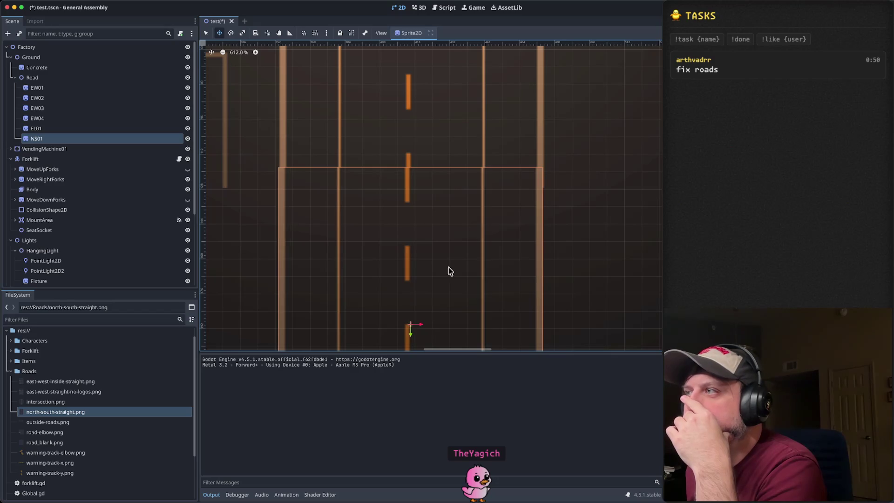
{"action": "scroll", "coordinate": [435, 315], "scroll_direction": "down", "scroll_amount": 6}
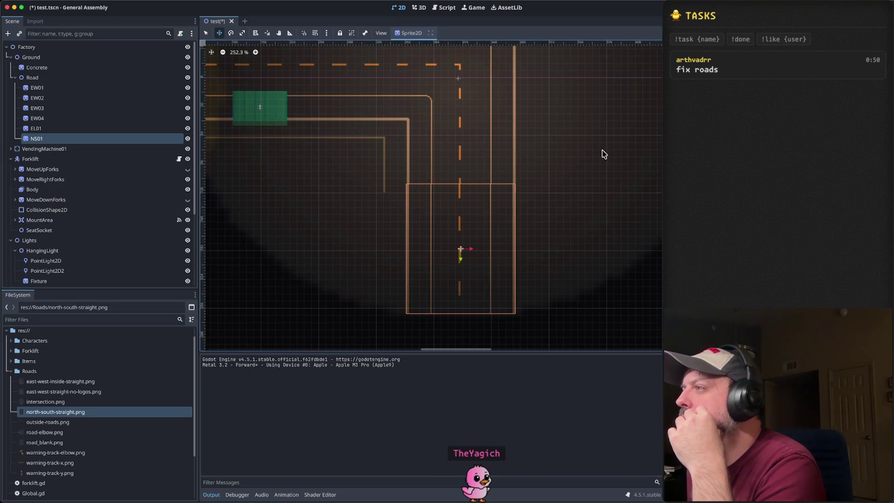
{"action": "scroll", "coordinate": [500, 135], "scroll_direction": "up", "scroll_amount": 5}
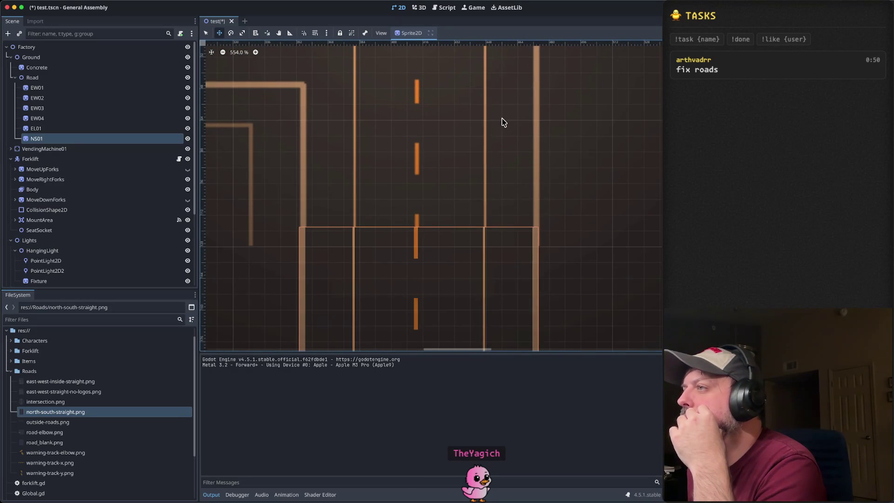
{"action": "left_click", "coordinate": [107, 129]}
{"action": "scroll", "coordinate": [605, 200], "scroll_direction": "down", "scroll_amount": 5}
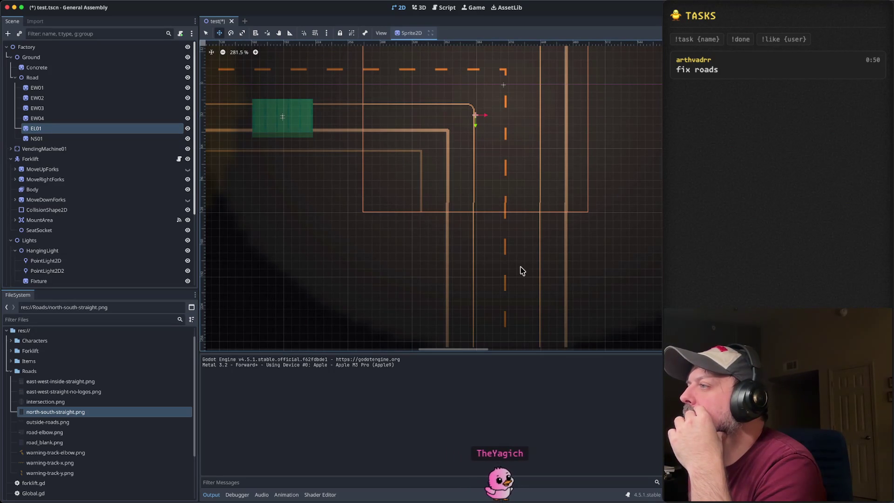
{"action": "left_click_drag", "start_coordinate": [479, 194], "coordinate": [539, 285]}
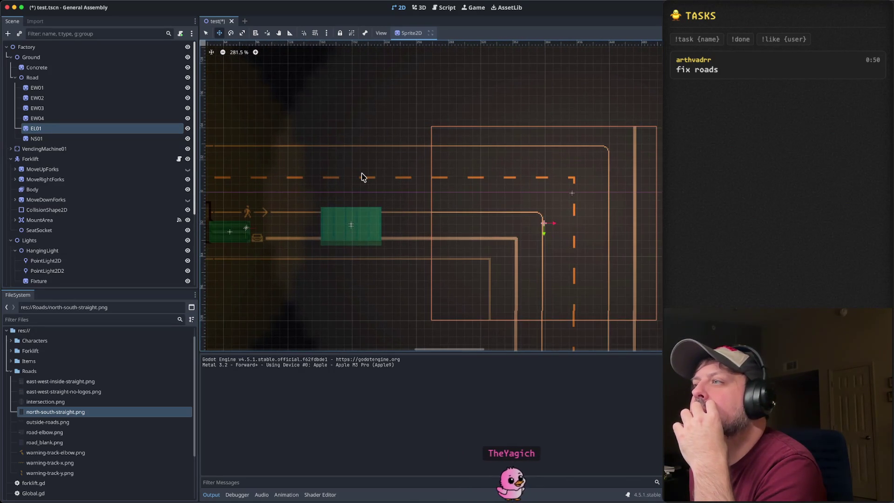
Step: Compare the road pieces by selecting EW04, Road, NS01, EL01, EW01 and EW03
{"action": "left_click", "coordinate": [82, 118]}
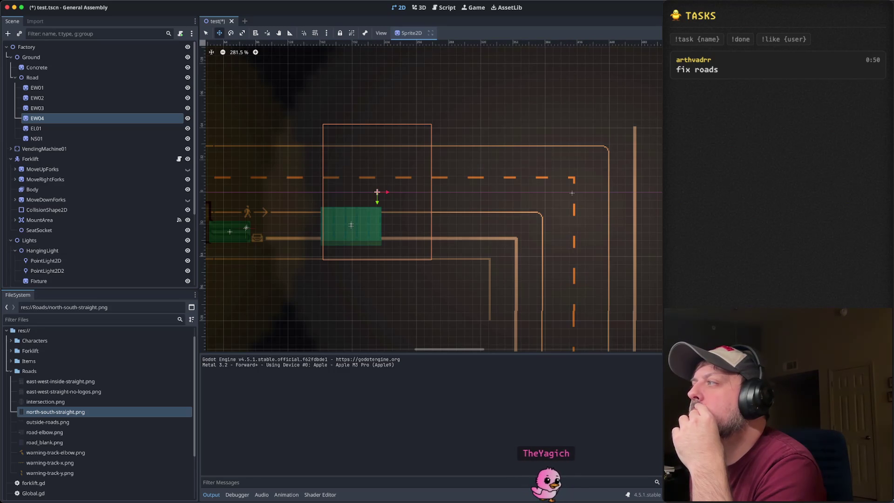
{"action": "scroll", "coordinate": [578, 204], "scroll_direction": "left", "scroll_amount": 5}
{"action": "left_click", "coordinate": [98, 78]}
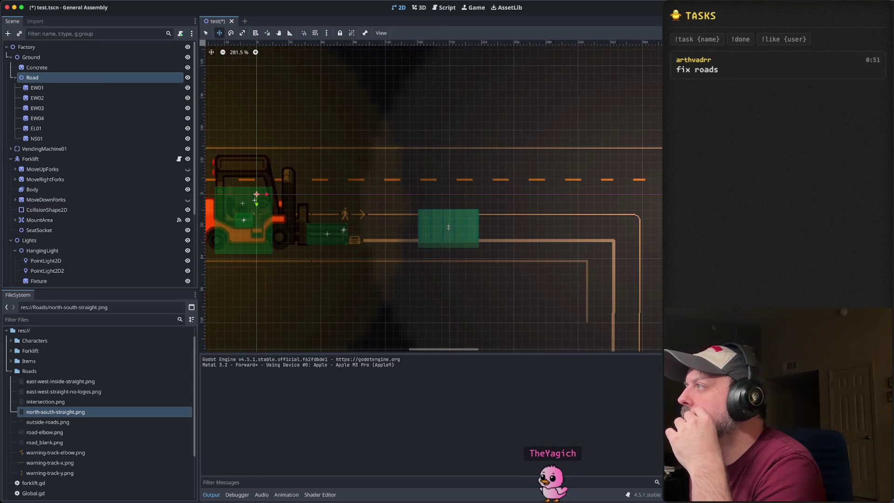
{"action": "scroll", "coordinate": [469, 144], "scroll_direction": "right", "scroll_amount": 5}
{"action": "scroll", "coordinate": [469, 144], "scroll_direction": "down", "scroll_amount": 3}
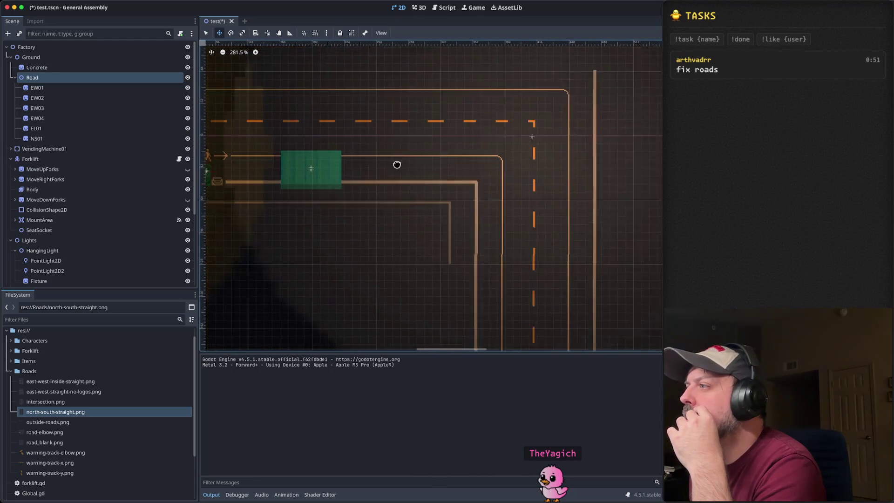
{"action": "left_click", "coordinate": [94, 139]}
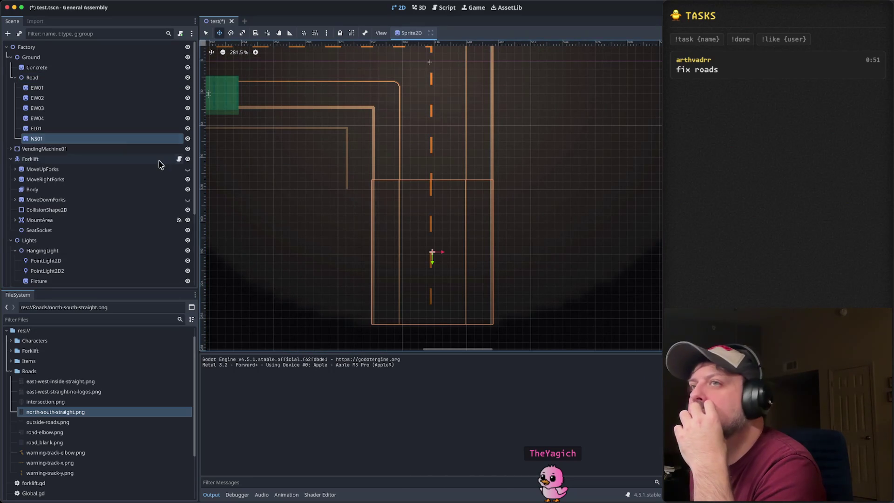
{"action": "left_click", "coordinate": [107, 128]}
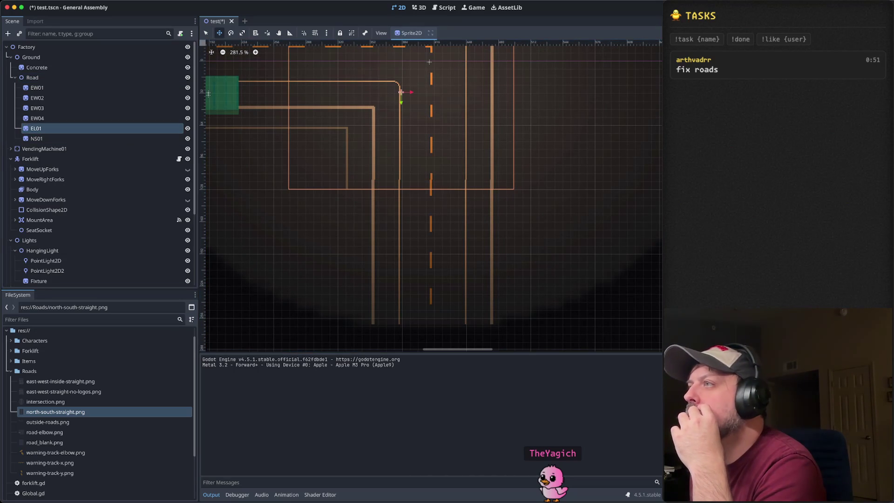
{"action": "left_click", "coordinate": [37, 87]}
{"action": "left_click", "coordinate": [54, 118]}
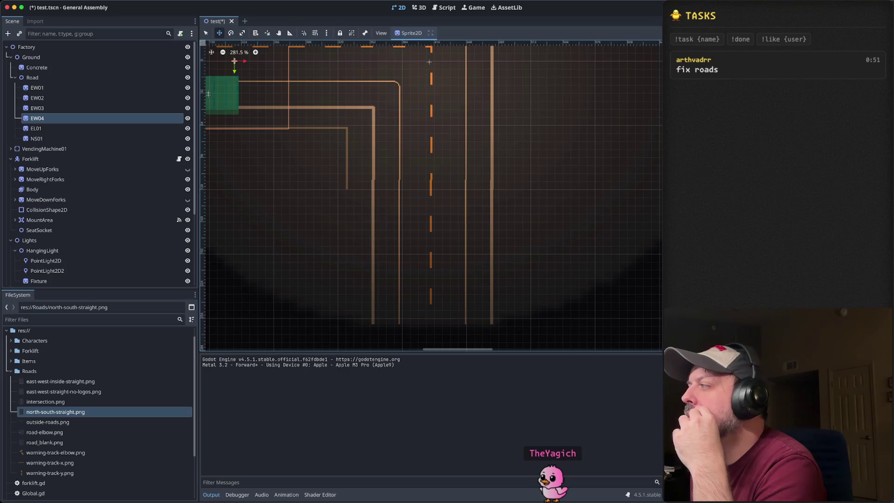
{"action": "left_click", "coordinate": [75, 108]}
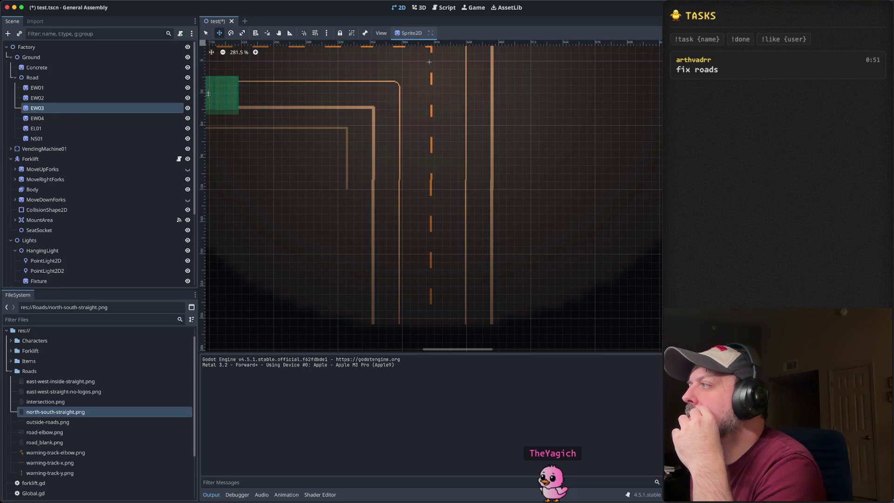
{"action": "scroll", "coordinate": [447, 174], "scroll_direction": "down", "scroll_amount": 2}
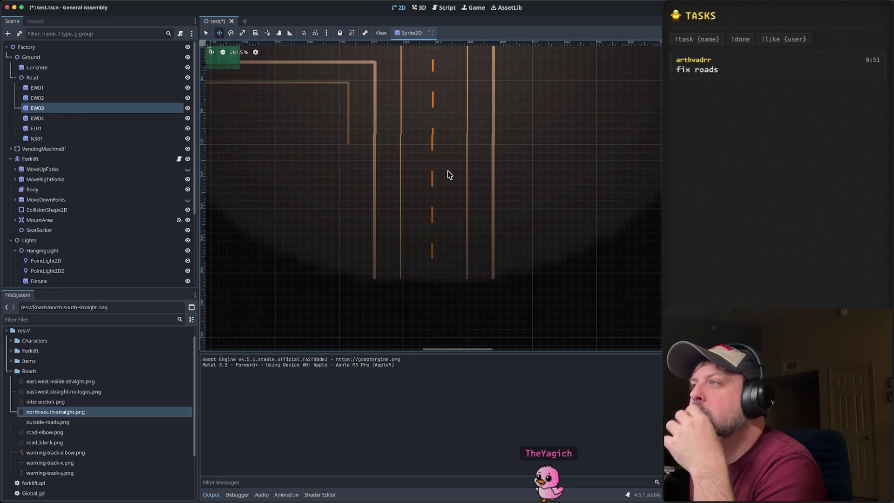
Step: Nudge NS01 slightly right to align its lanes with the elbow
{"action": "left_click", "coordinate": [65, 139]}
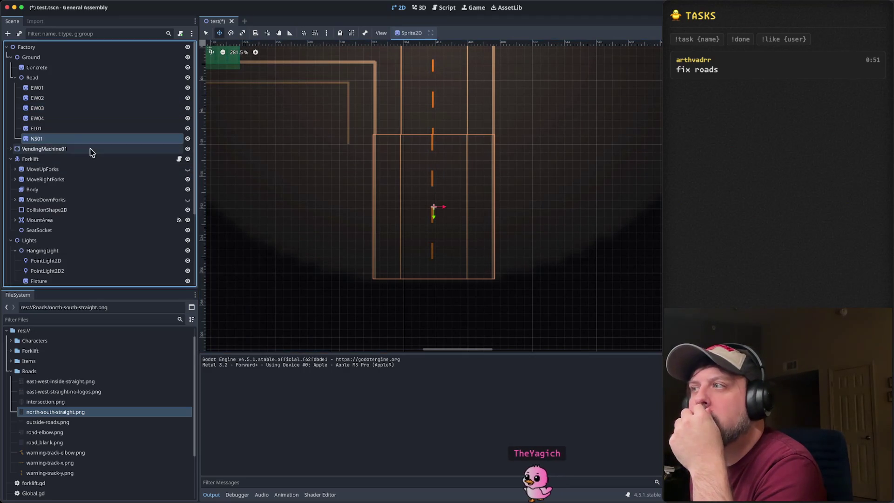
{"action": "key", "text": "Right"}
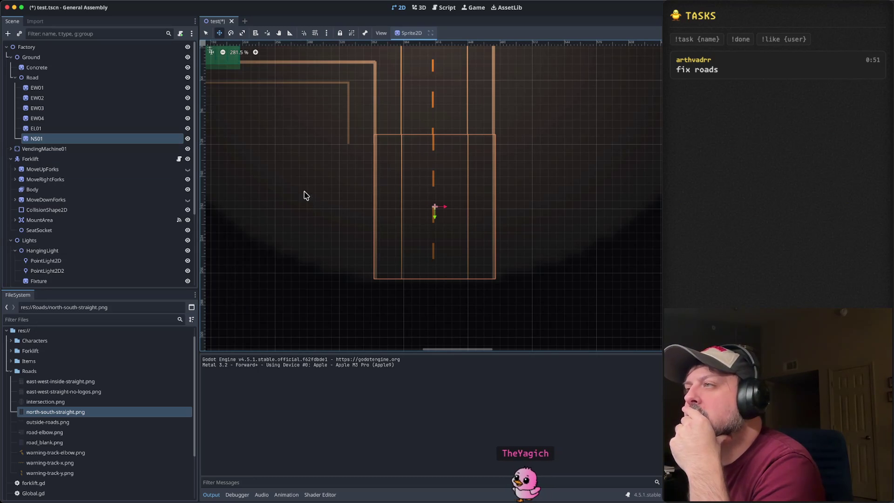
{"action": "scroll", "coordinate": [445, 139], "scroll_direction": "up", "scroll_amount": 5}
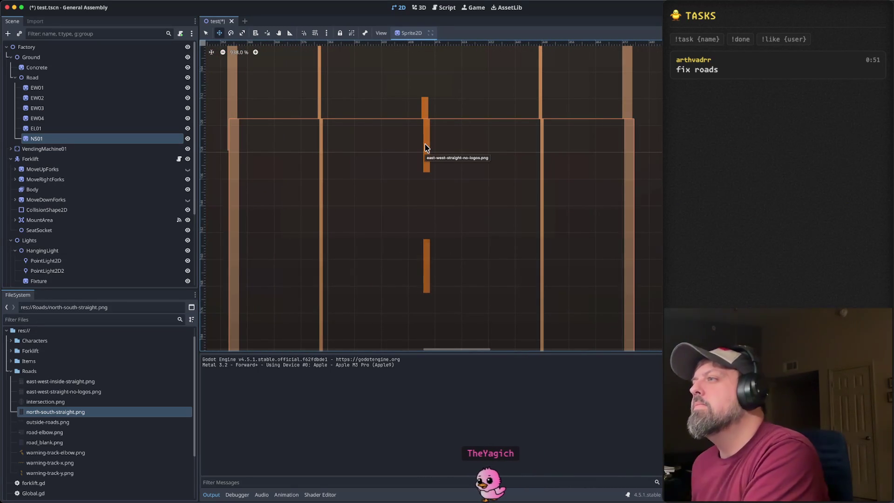
Step: Nudge NS01 left, right twice, then back left so its lanes meet EL01's
{"action": "key", "text": "Left"}
{"action": "key", "text": "Left"}
{"action": "key", "text": "Left"}
{"action": "key", "text": "Left"}
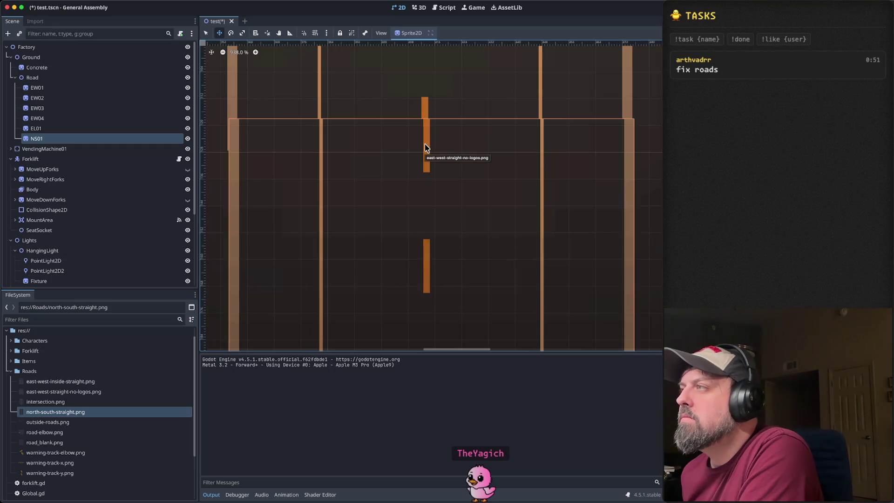
{"action": "key", "text": "Right"}
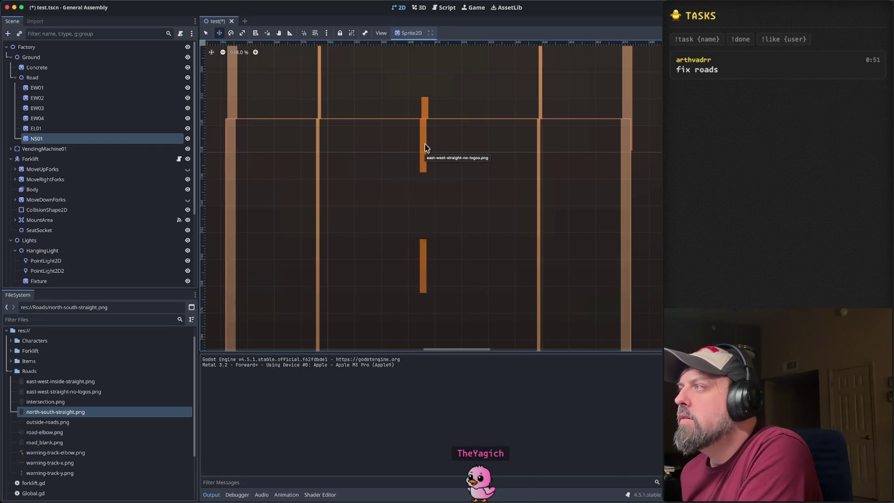
{"action": "key", "text": "Right"}
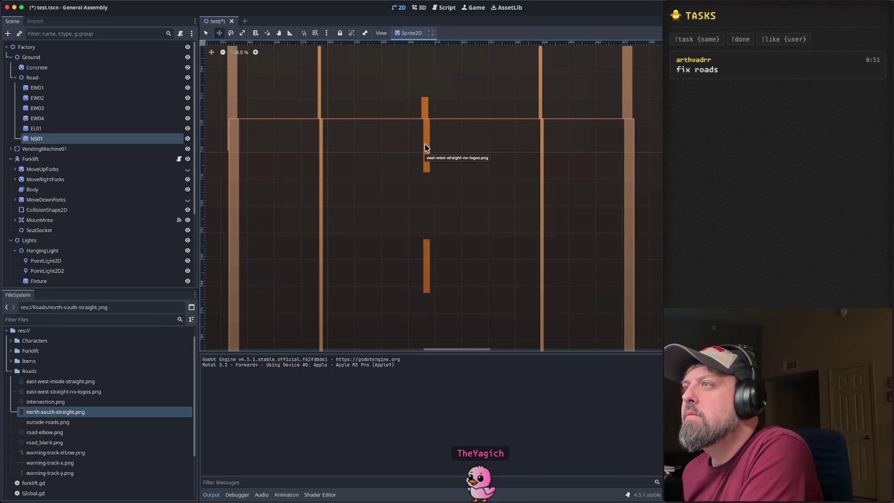
{"action": "key", "text": "Left"}
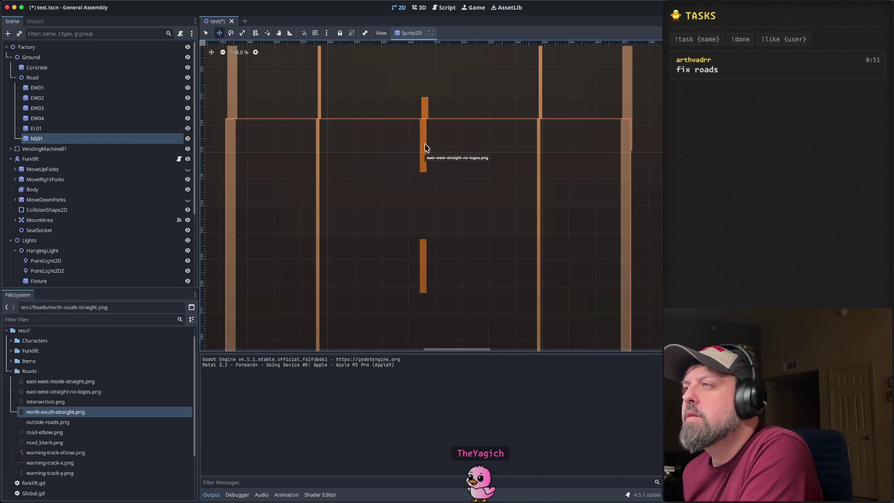
{"action": "scroll", "coordinate": [484, 227], "scroll_direction": "down", "scroll_amount": 10}
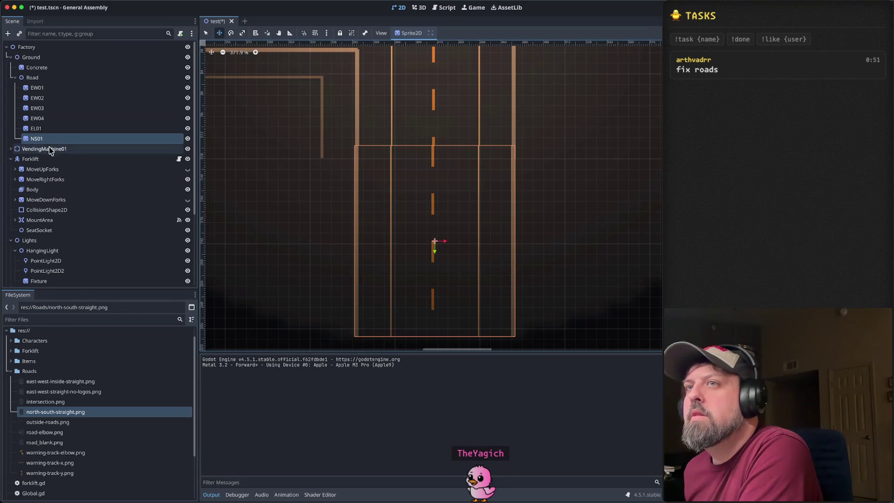
{"action": "left_click", "coordinate": [52, 128]}
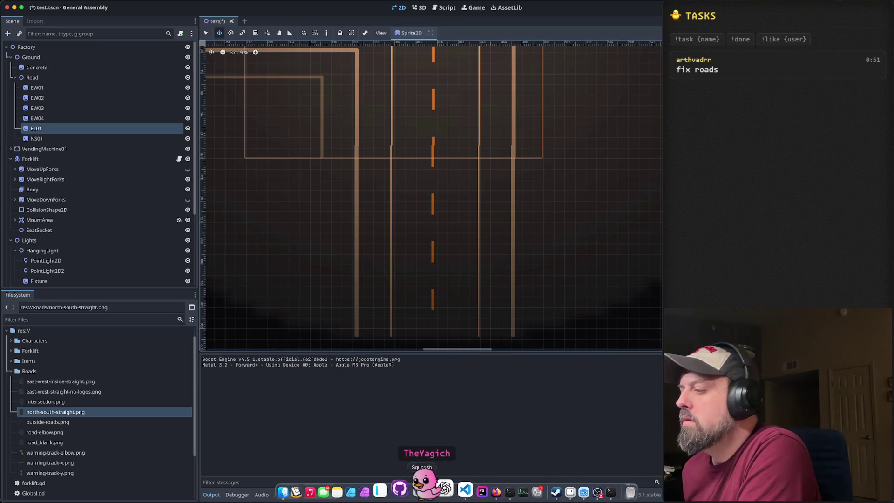
{"action": "left_click", "coordinate": [552, 487]}
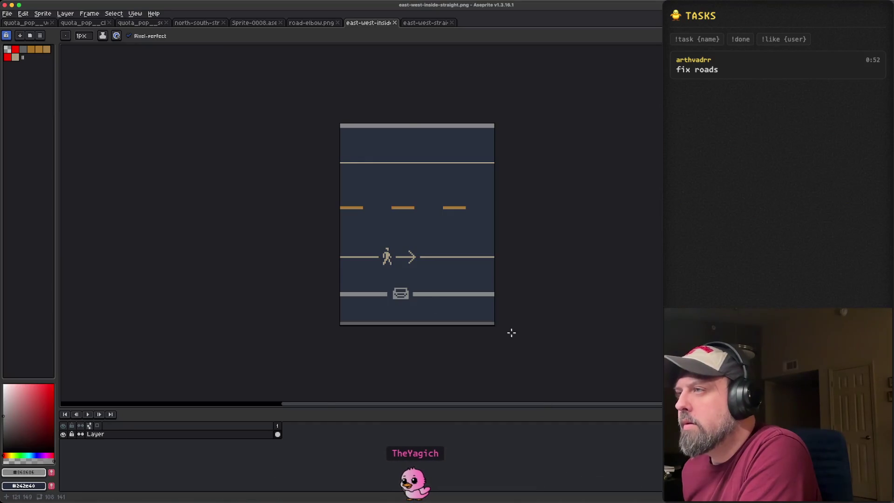
{"action": "left_click", "coordinate": [303, 24]}
{"action": "scroll", "coordinate": [401, 121], "scroll_direction": "down", "scroll_amount": 5}
{"action": "scroll", "coordinate": [401, 121], "scroll_direction": "up", "scroll_amount": 5}
{"action": "left_click", "coordinate": [267, 23]}
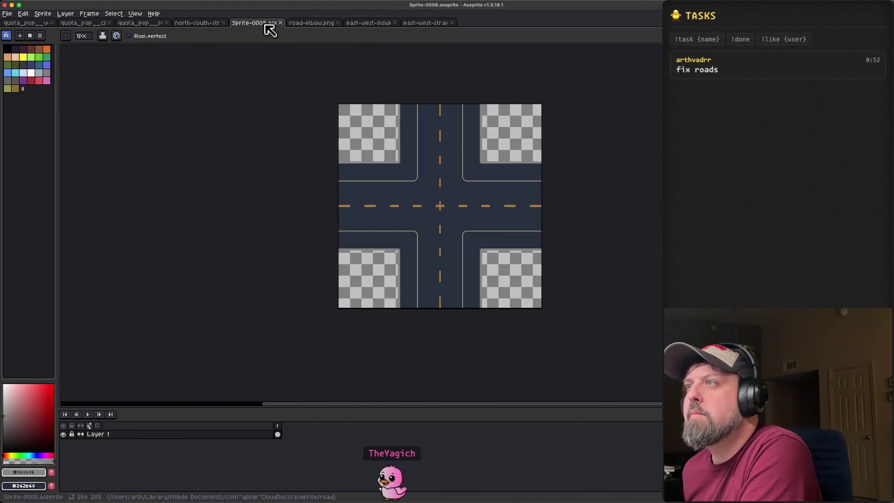
{"action": "left_click", "coordinate": [221, 23]}
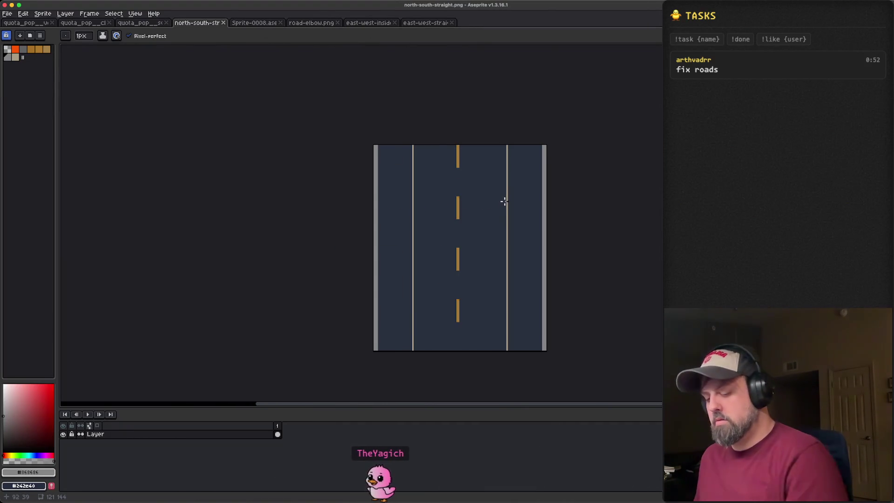
{"action": "key", "text": "super+a"}
{"action": "key", "text": "v"}
{"action": "left_click", "coordinate": [373, 24]}
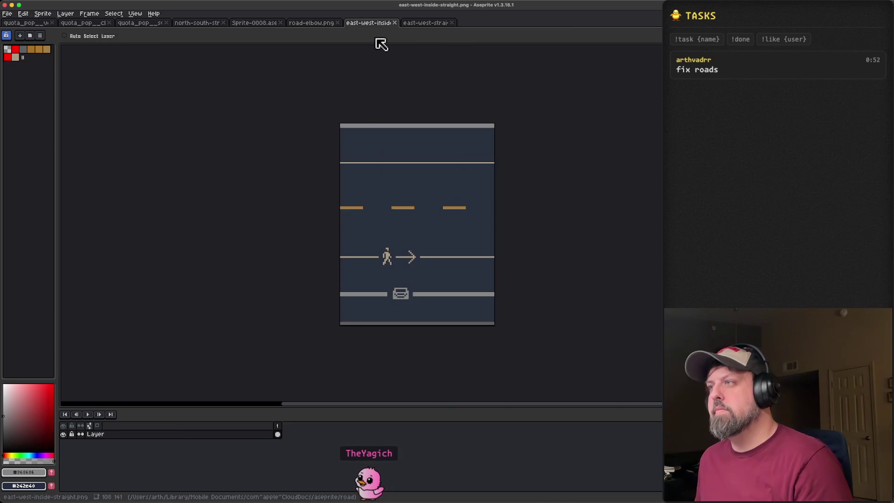
{"action": "left_click", "coordinate": [425, 24]}
{"action": "left_click", "coordinate": [309, 25]}
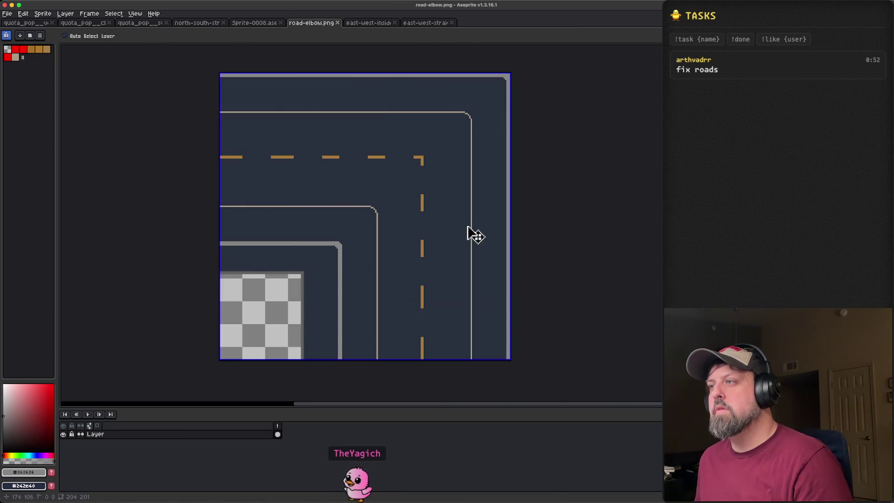
{"action": "key", "text": "super+v"}
{"action": "mouse_move", "coordinate": [312, 189]}
{"action": "left_mouse_down"}
{"action": "mouse_move", "coordinate": [410, 331]}
{"action": "mouse_move", "coordinate": [427, 403]}
{"action": "mouse_move", "coordinate": [399, 208]}
{"action": "mouse_move", "coordinate": [421, 215]}
{"action": "left_mouse_up"}
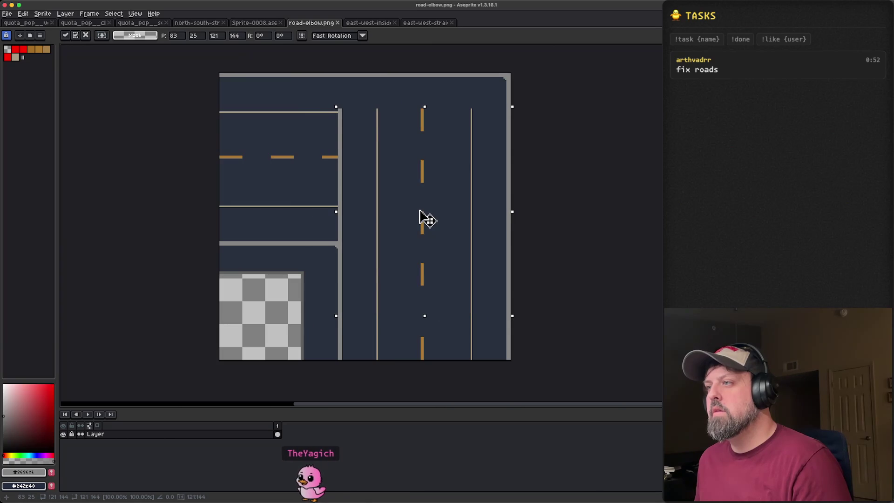
{"action": "key", "text": "Escape"}
{"action": "key", "text": "super+Tab"}
{"action": "scroll", "coordinate": [489, 176], "scroll_direction": "up", "scroll_amount": 3}
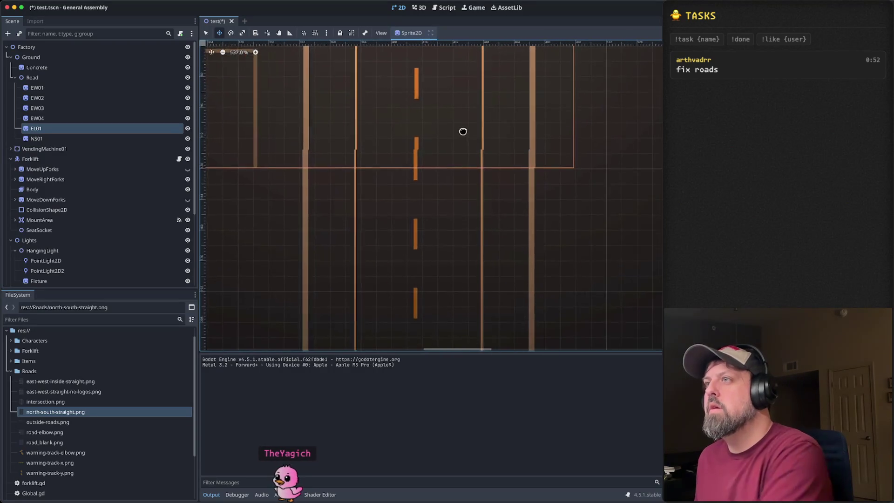
Step: Select NS01 and test nudging it down and back up
{"action": "scroll", "coordinate": [451, 146], "scroll_direction": "down", "scroll_amount": 3}
{"action": "scroll", "coordinate": [460, 224], "scroll_direction": "up", "scroll_amount": 2}
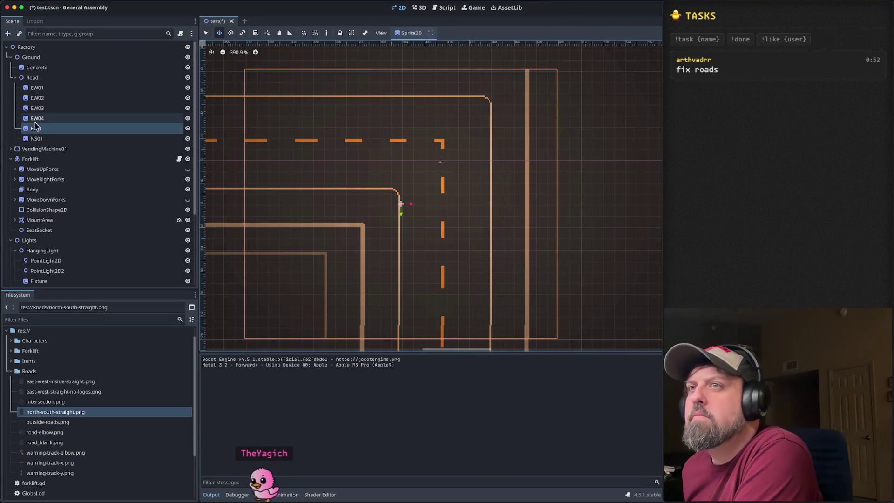
{"action": "left_click", "coordinate": [58, 139]}
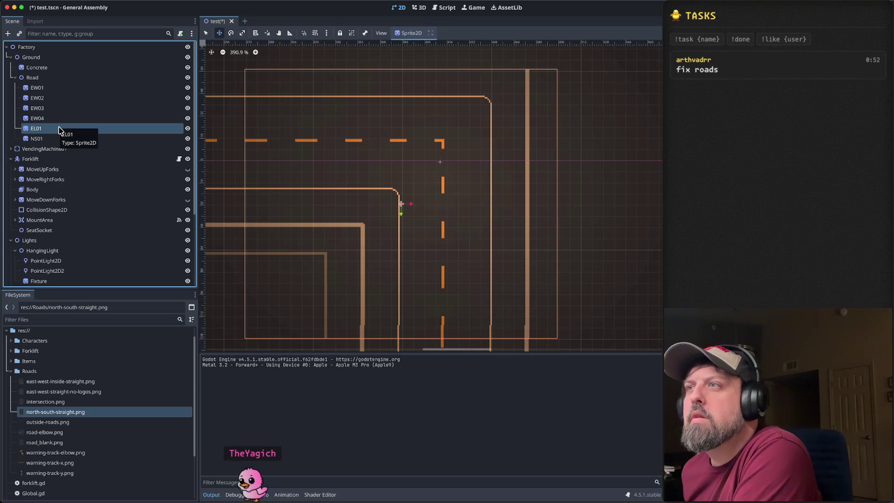
{"action": "key", "text": "Down"}
{"action": "key", "text": "Up"}
{"action": "key", "text": "Up"}
{"action": "key", "text": "Up"}
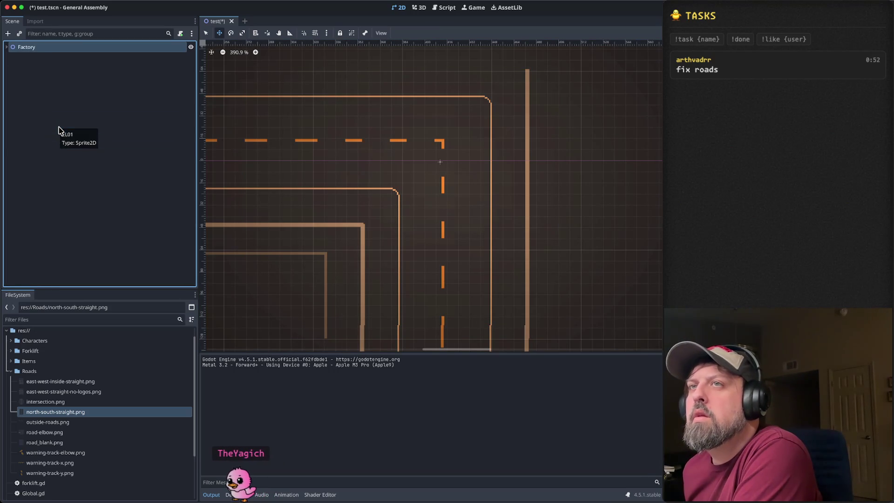
Step: Nudge the EL01 elbow right twice, then back left twice
{"action": "left_click", "coordinate": [52, 127]}
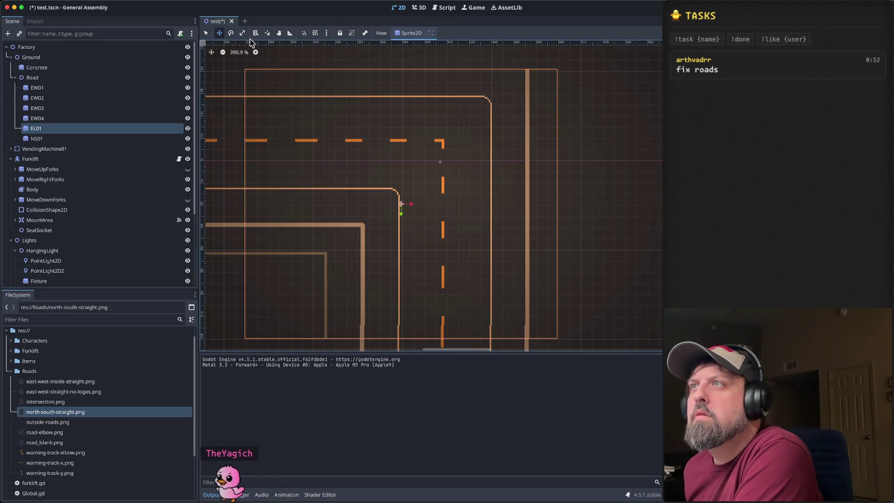
{"action": "key", "text": "w"}
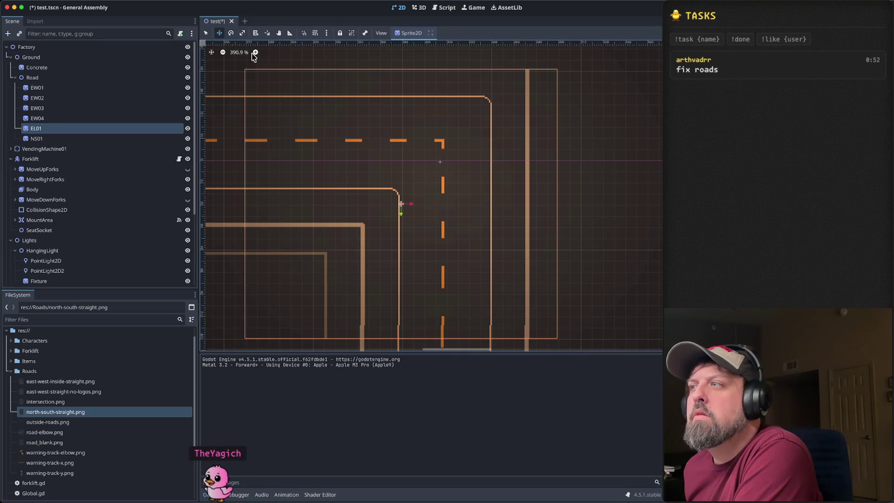
{"action": "key", "text": "Right"}
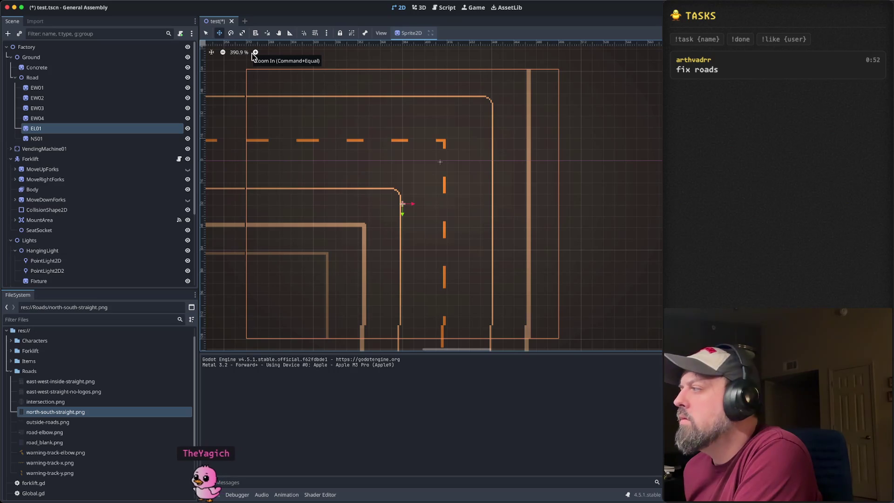
{"action": "key", "text": "Right"}
{"action": "key", "text": "Right"}
{"action": "key", "text": "Right"}
{"action": "key", "text": "Right"}
{"action": "key", "text": "Right"}
{"action": "key", "text": "Left"}
{"action": "key", "text": "Left"}
{"action": "key", "text": "Left"}
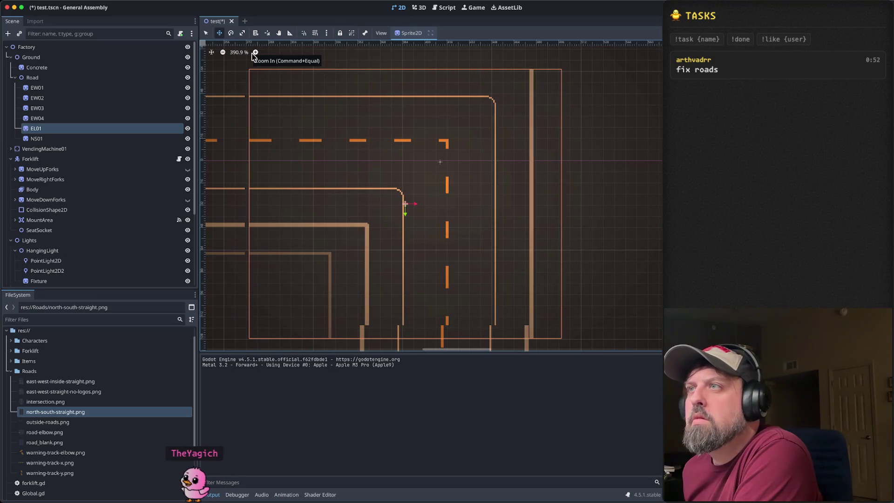
{"action": "key", "text": "Left"}
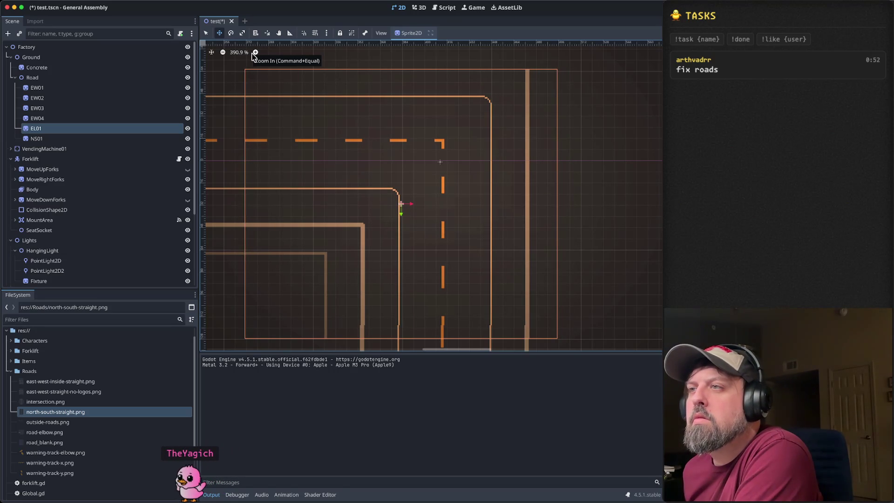
{"action": "scroll", "coordinate": [339, 154], "scroll_direction": "down", "scroll_amount": 3}
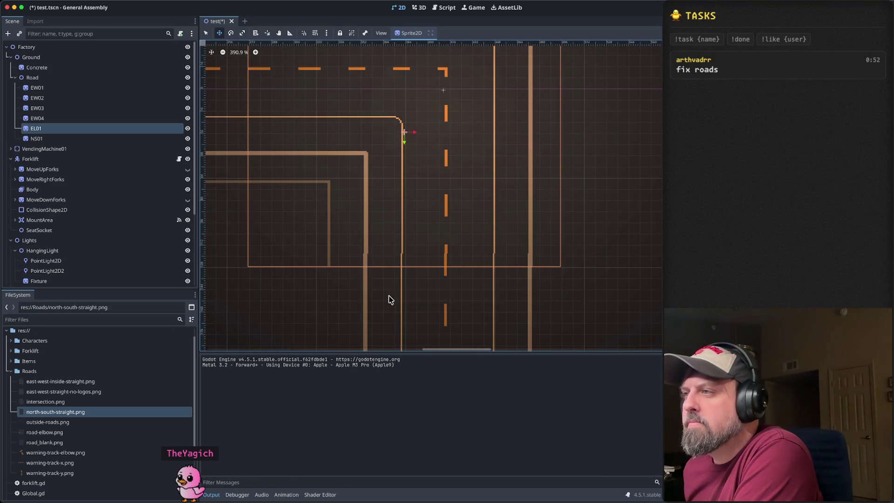
Step: Nudge NS01 one pixel at a time right and left to align the centre lines
{"action": "left_click", "coordinate": [66, 139]}
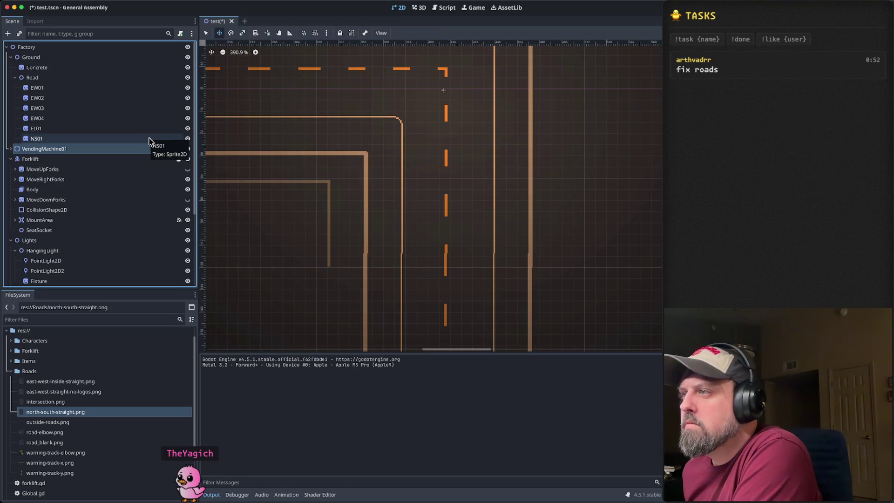
{"action": "key", "text": "Home"}
{"action": "left_click", "coordinate": [149, 141]}
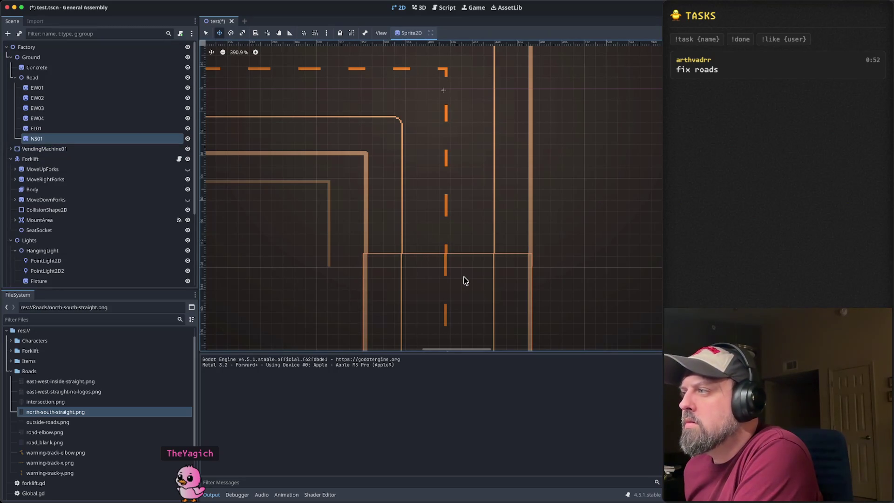
{"action": "key", "text": "Right"}
{"action": "scroll", "coordinate": [459, 281], "scroll_direction": "up", "scroll_amount": 8}
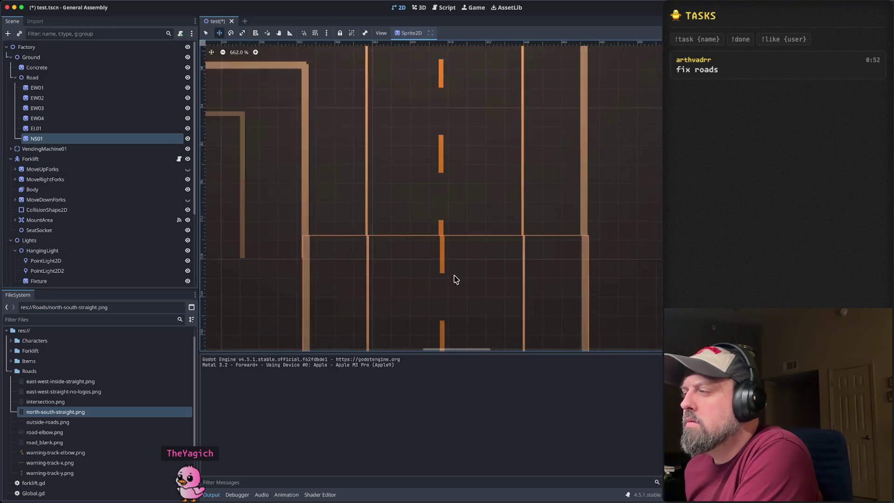
{"action": "scroll", "coordinate": [469, 235], "scroll_direction": "up", "scroll_amount": 2}
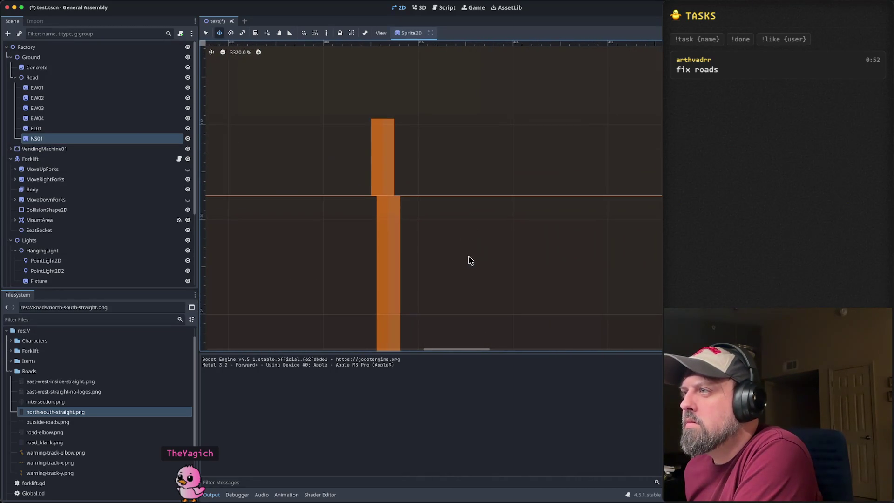
{"action": "key", "text": "Left"}
{"action": "key", "text": "Right"}
{"action": "key", "text": "Left"}
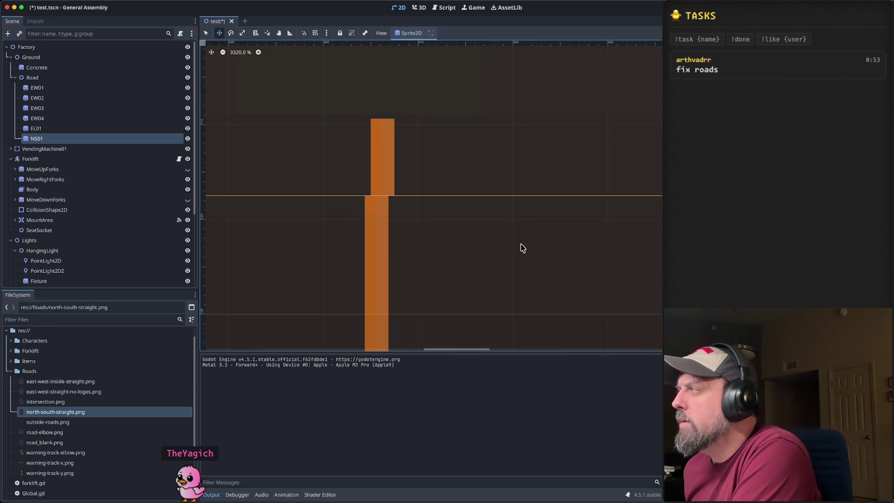
{"action": "scroll", "coordinate": [521, 244], "scroll_direction": "down", "scroll_amount": 5}
{"action": "scroll", "coordinate": [510, 256], "scroll_direction": "down", "scroll_amount": 2}
Step: Pan to the elbow corner and zoom in on the EW01 and EW02 lane lines
{"action": "left_click_drag", "start_coordinate": [467, 173], "coordinate": [566, 266]}
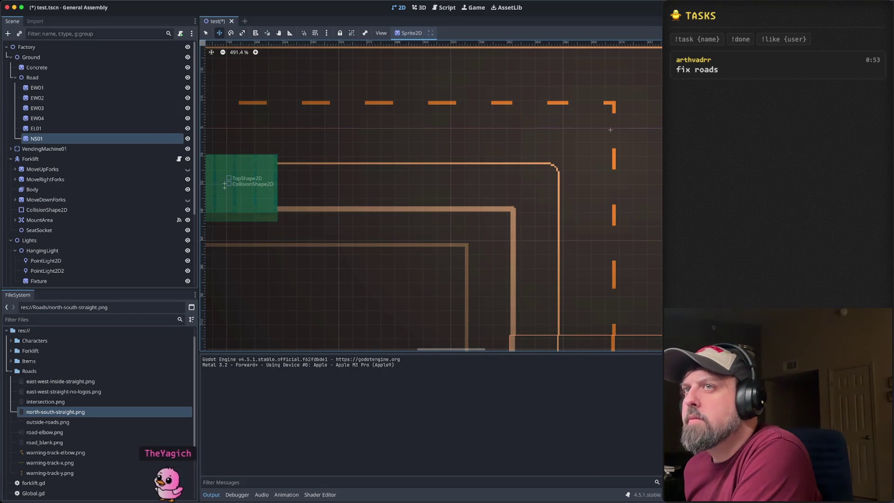
{"action": "left_click", "coordinate": [45, 88]}
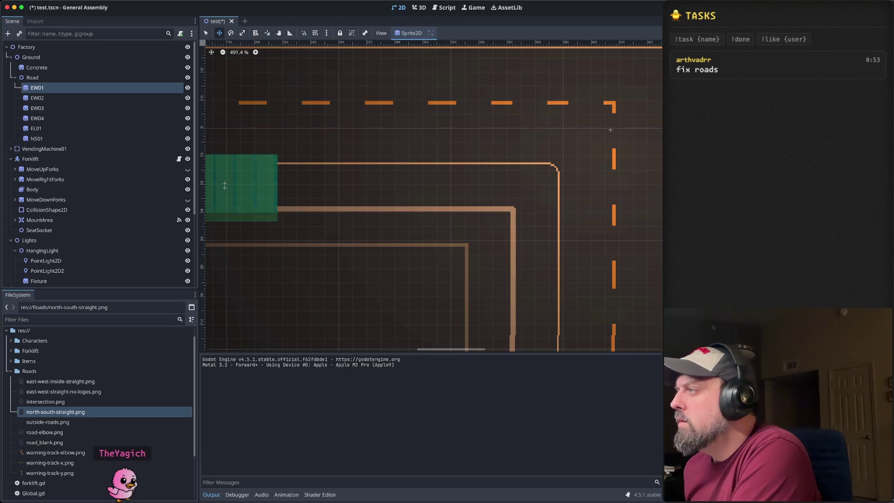
{"action": "scroll", "coordinate": [321, 183], "scroll_direction": "down", "scroll_amount": 3}
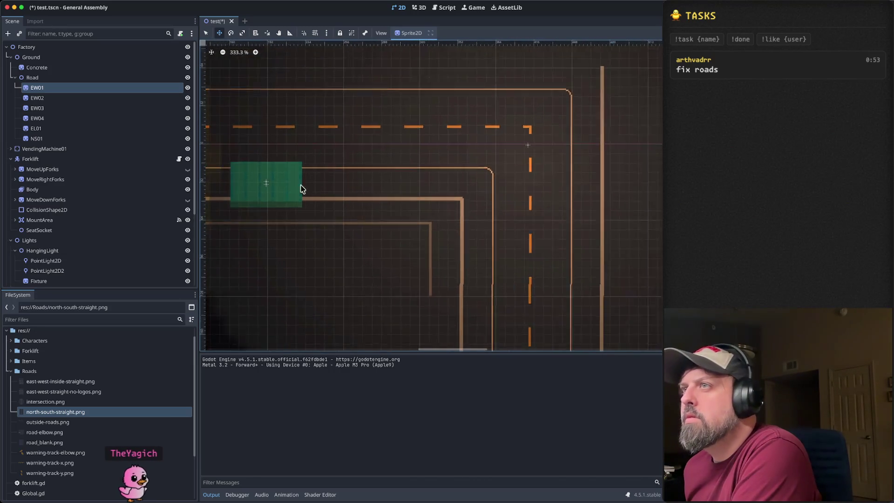
{"action": "scroll", "coordinate": [405, 195], "scroll_direction": "left", "scroll_amount": 5}
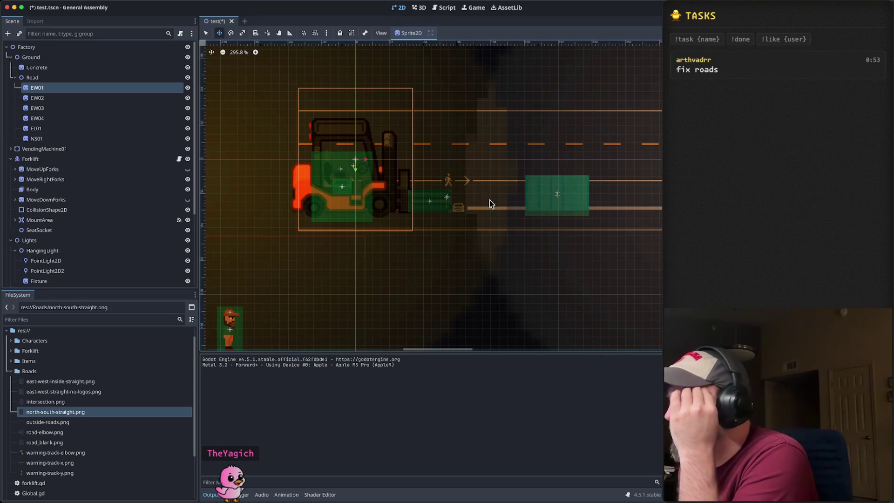
{"action": "left_click", "coordinate": [104, 98]}
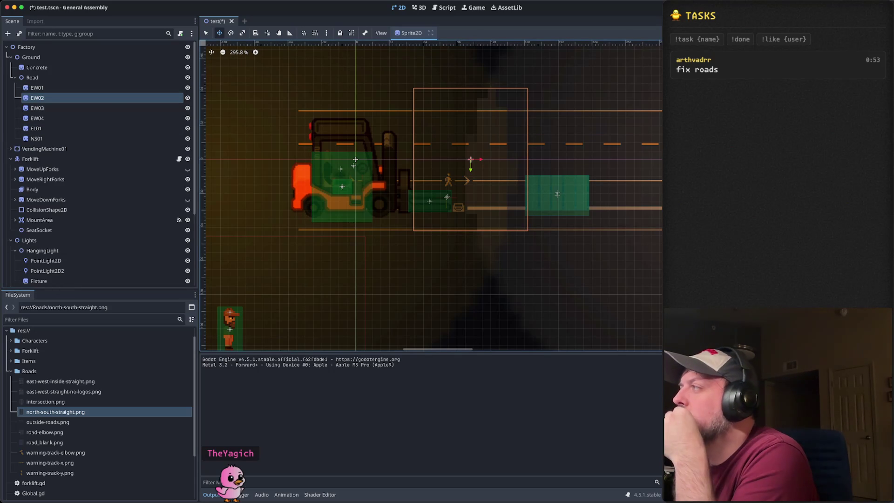
{"action": "scroll", "coordinate": [503, 219], "scroll_direction": "right", "scroll_amount": 5}
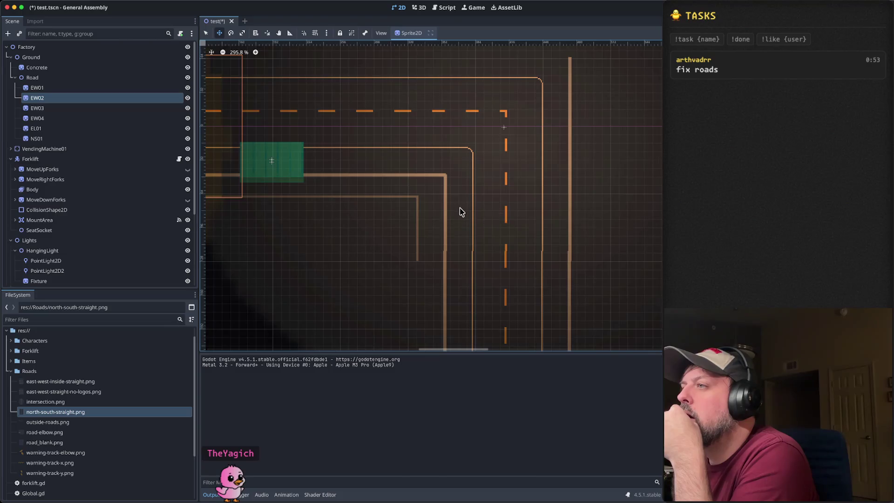
{"action": "scroll", "coordinate": [468, 212], "scroll_direction": "up", "scroll_amount": 4}
{"action": "scroll", "coordinate": [515, 245], "scroll_direction": "down", "scroll_amount": 2}
{"action": "scroll", "coordinate": [524, 257], "scroll_direction": "up", "scroll_amount": 5}
{"action": "scroll", "coordinate": [470, 277], "scroll_direction": "down", "scroll_amount": 3}
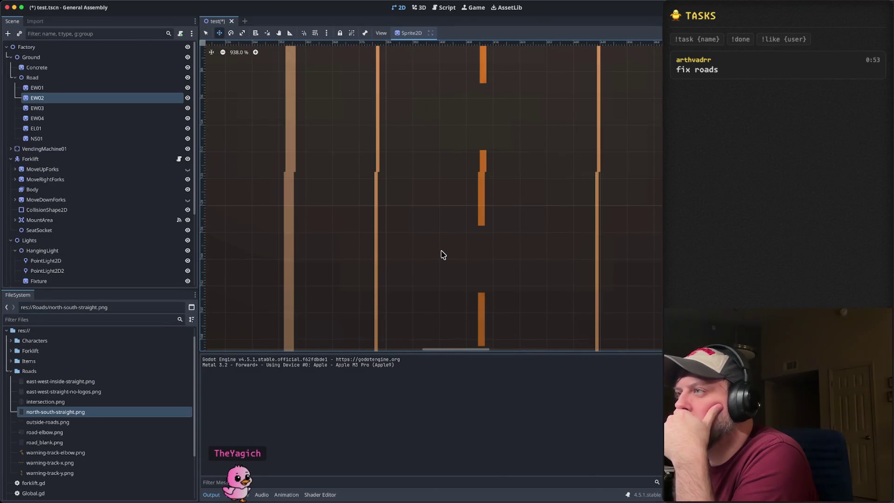
Step: Alternate between NS01 and EL01, zooming and panning to compare where their lane lines meet
{"action": "left_click", "coordinate": [83, 141]}
{"action": "scroll", "coordinate": [409, 224], "scroll_direction": "down", "scroll_amount": 5}
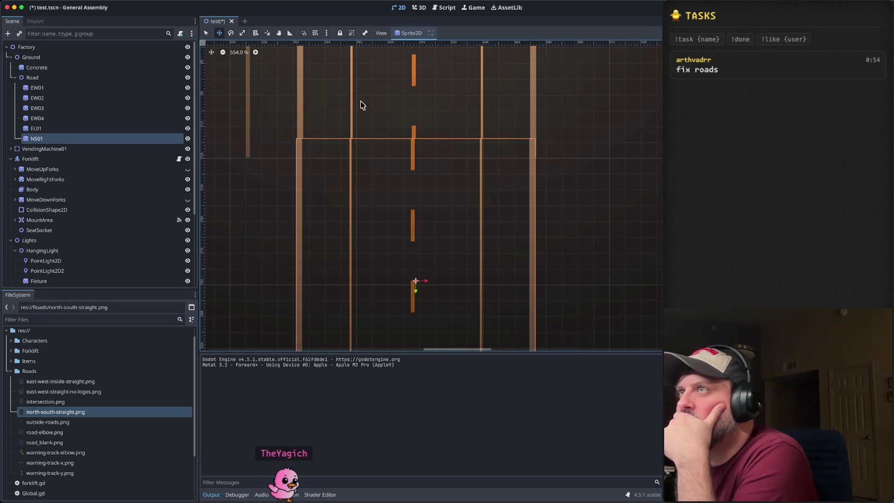
{"action": "scroll", "coordinate": [377, 167], "scroll_direction": "down", "scroll_amount": 3}
{"action": "left_click_drag", "start_coordinate": [463, 200], "coordinate": [448, 166]}
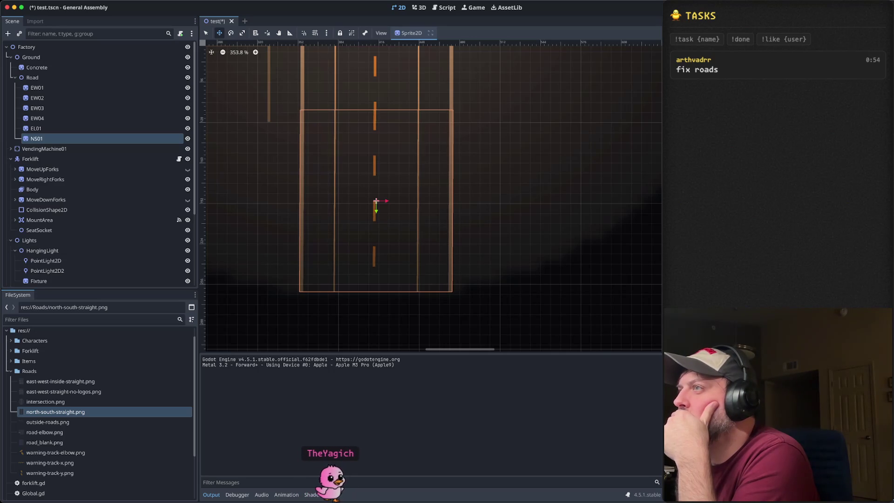
{"action": "scroll", "coordinate": [414, 119], "scroll_direction": "up", "scroll_amount": 8}
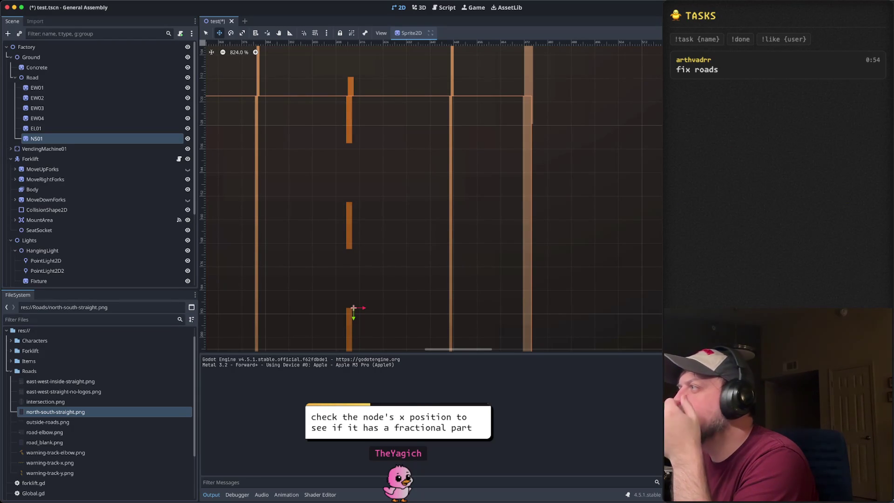
{"action": "scroll", "coordinate": [503, 188], "scroll_direction": "down", "scroll_amount": 3}
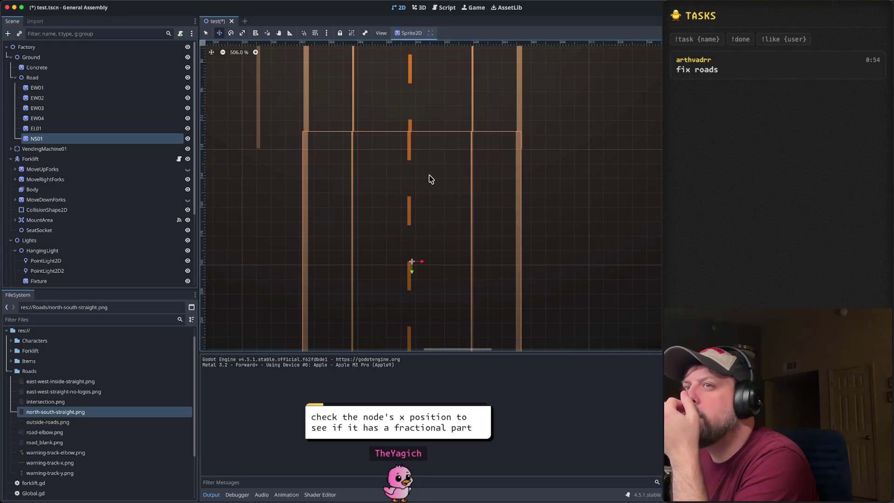
{"action": "left_click", "coordinate": [80, 130]}
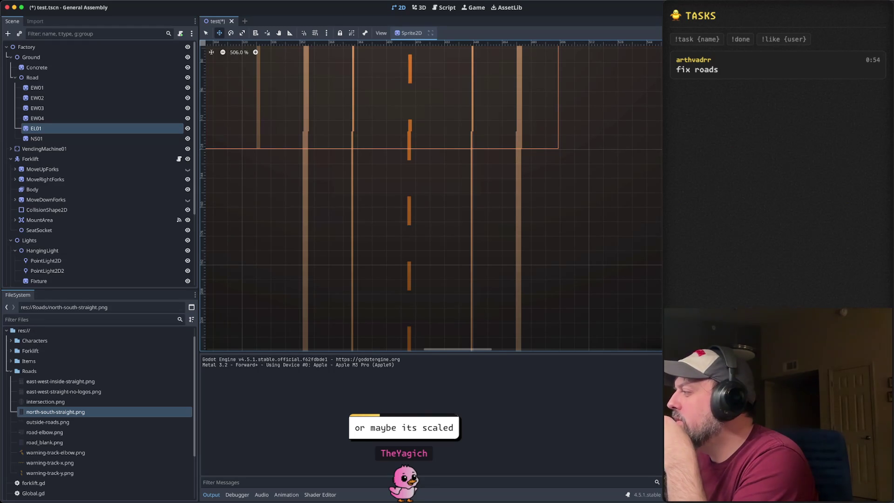
{"action": "left_click", "coordinate": [73, 138]}
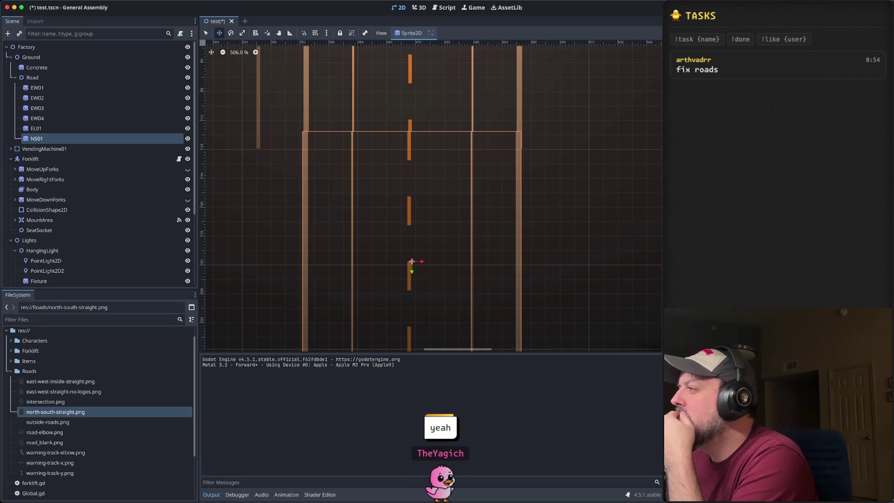
{"action": "scroll", "coordinate": [477, 153], "scroll_direction": "down", "scroll_amount": 2}
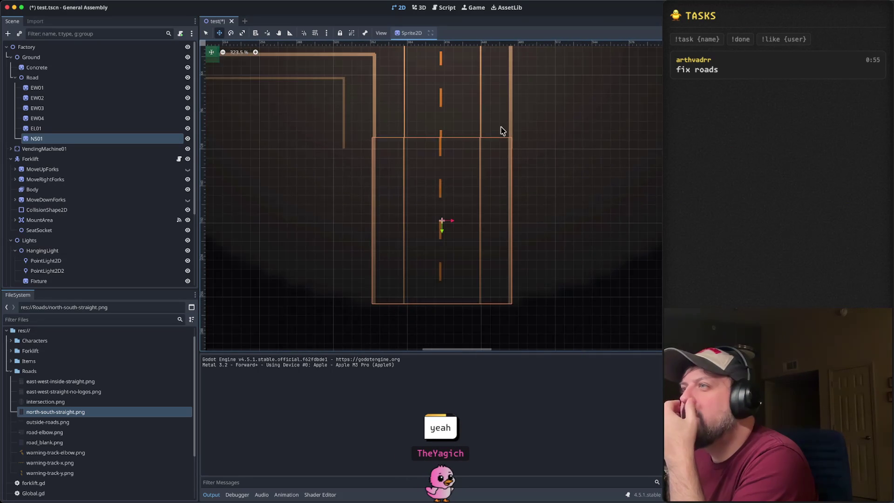
{"action": "scroll", "coordinate": [511, 203], "scroll_direction": "up", "scroll_amount": 3}
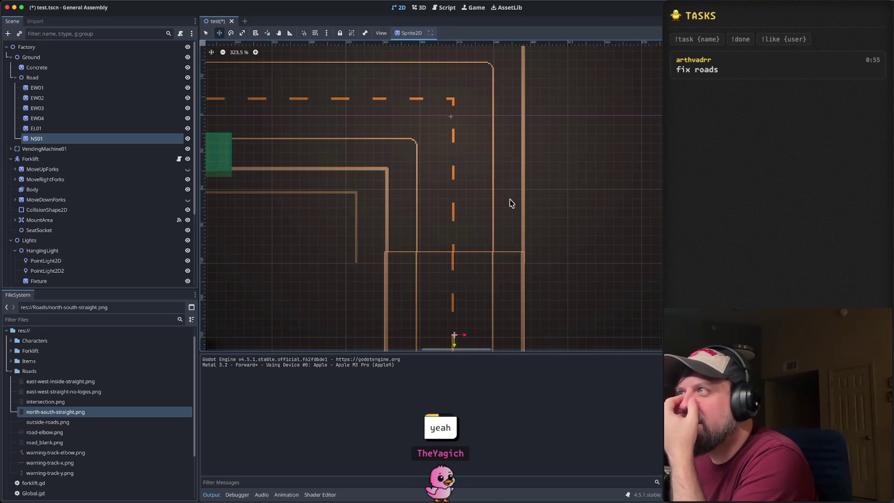
{"action": "left_click", "coordinate": [88, 129]}
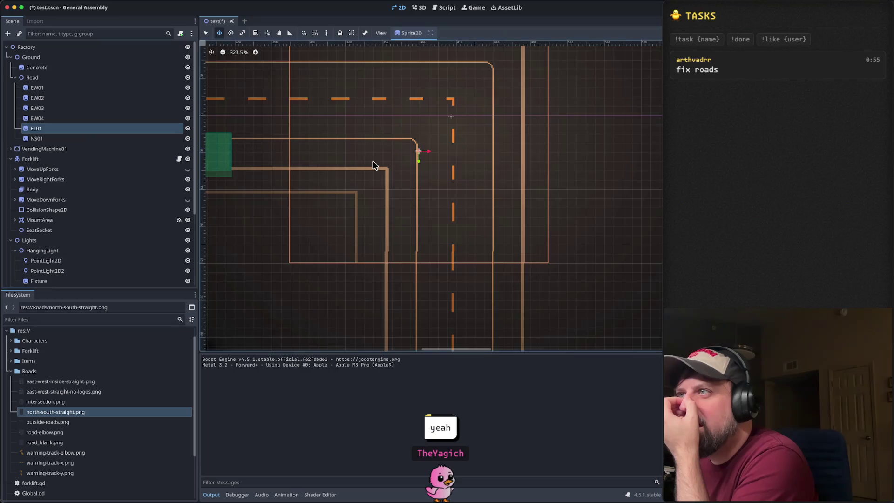
{"action": "scroll", "coordinate": [385, 163], "scroll_direction": "down", "scroll_amount": 2}
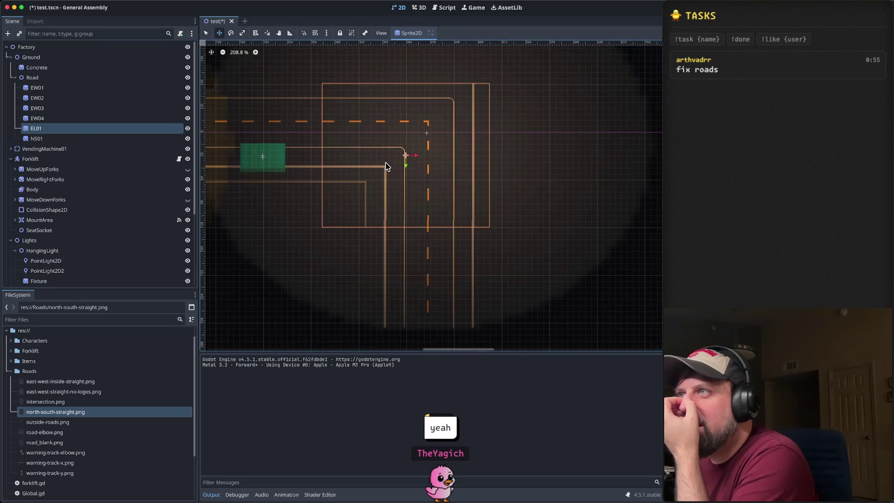
Step: Deselect the elbow and zoom out to view the whole factory with both hanging lights
{"action": "left_click", "coordinate": [512, 155]}
{"action": "scroll", "coordinate": [512, 157], "scroll_direction": "down", "scroll_amount": 2}
{"action": "scroll", "coordinate": [512, 157], "scroll_direction": "down", "scroll_amount": 3}
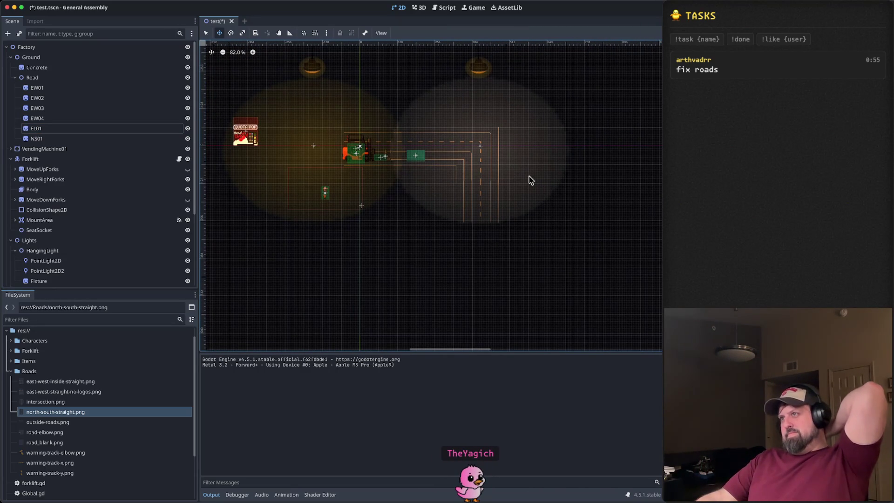
{"action": "scroll", "coordinate": [504, 215], "scroll_direction": "up", "scroll_amount": 8}
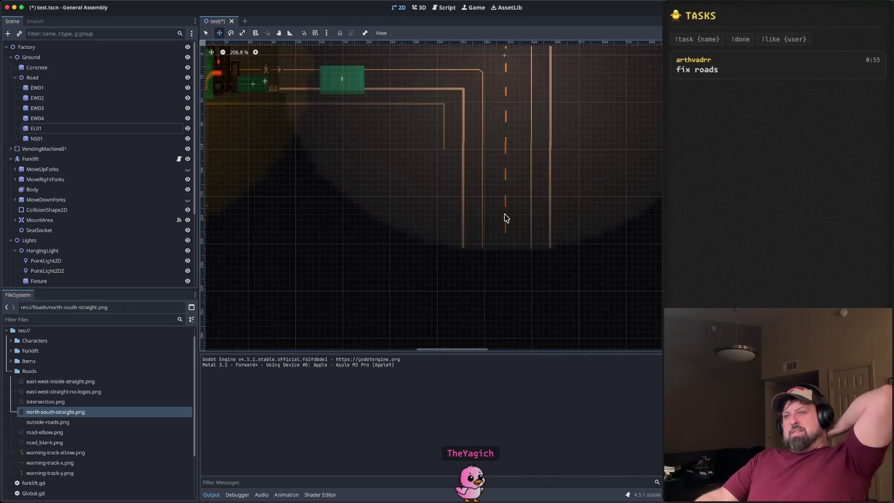
{"action": "scroll", "coordinate": [507, 221], "scroll_direction": "down", "scroll_amount": 6}
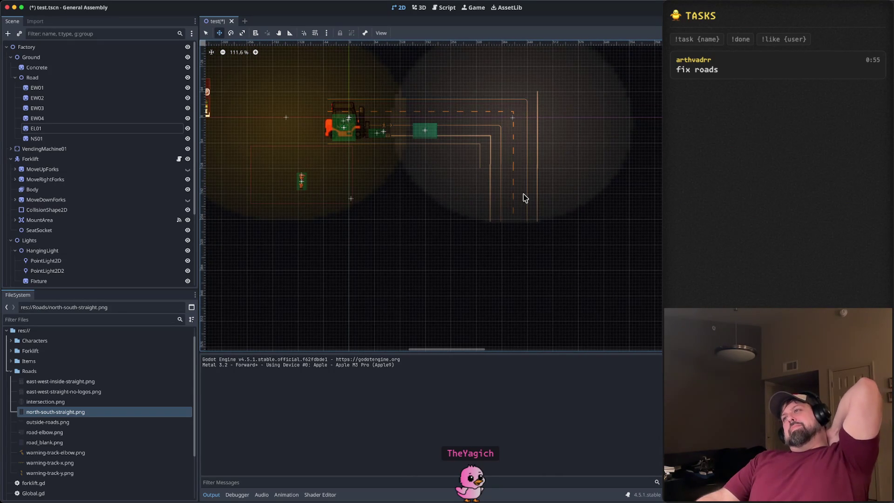
{"action": "scroll", "coordinate": [524, 197], "scroll_direction": "up", "scroll_amount": 3}
{"action": "scroll", "coordinate": [526, 198], "scroll_direction": "up", "scroll_amount": 3}
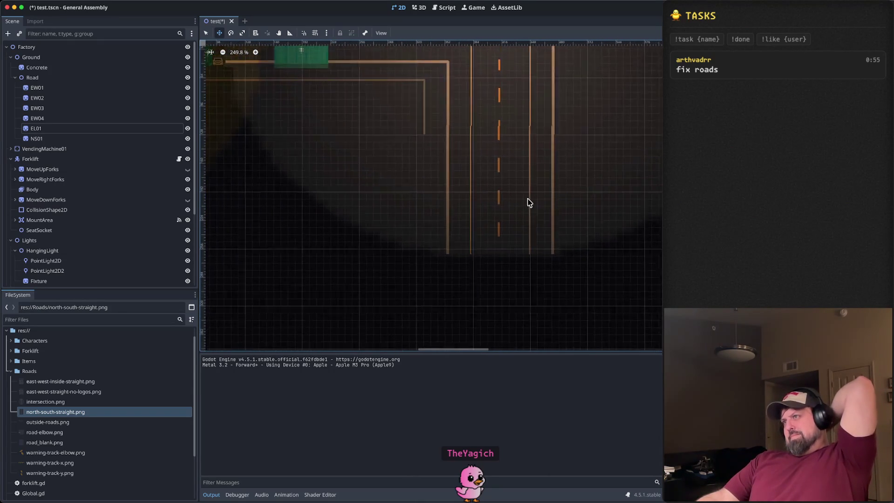
Step: Select HangingLight2's PointLight2D, then save the scene and run the game with F5
{"action": "left_click", "coordinate": [497, 177]}
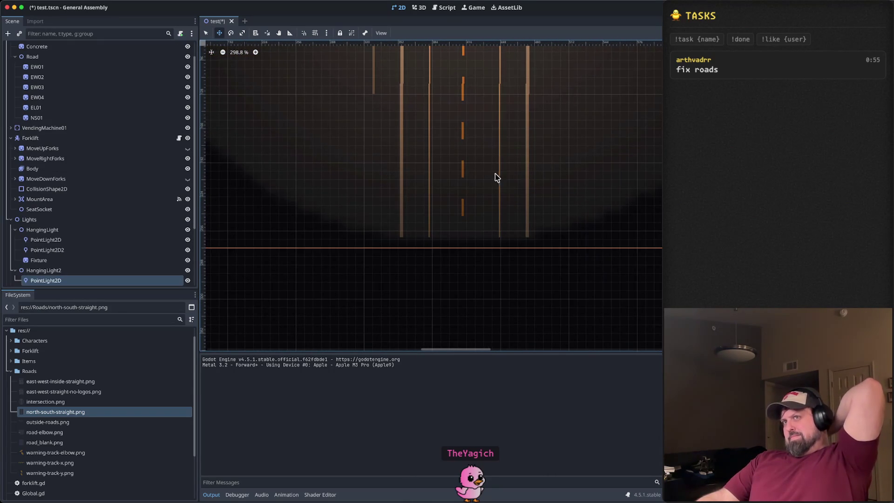
{"action": "scroll", "coordinate": [502, 114], "scroll_direction": "up", "scroll_amount": 2}
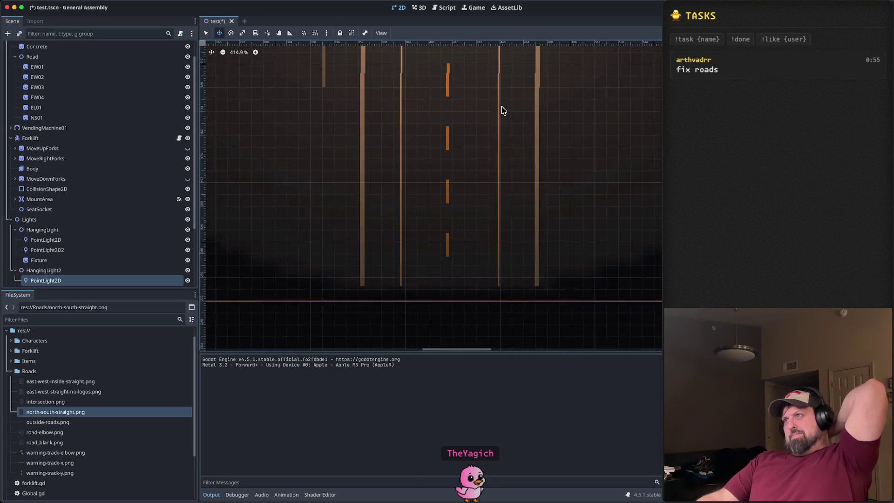
{"action": "scroll", "coordinate": [500, 112], "scroll_direction": "down", "scroll_amount": 3}
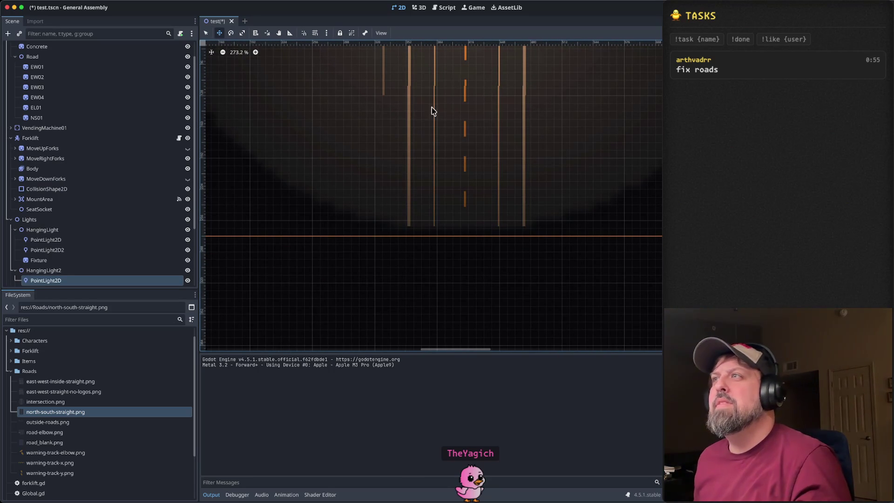
{"action": "key", "text": "F5"}
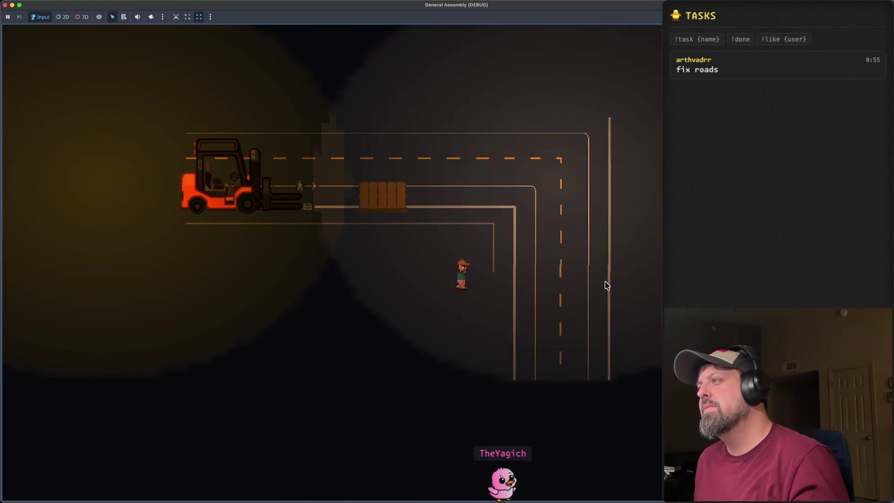
Step: Move the character left in the running game, then close the game to return to the editor
{"action": "key", "text": "Left"}
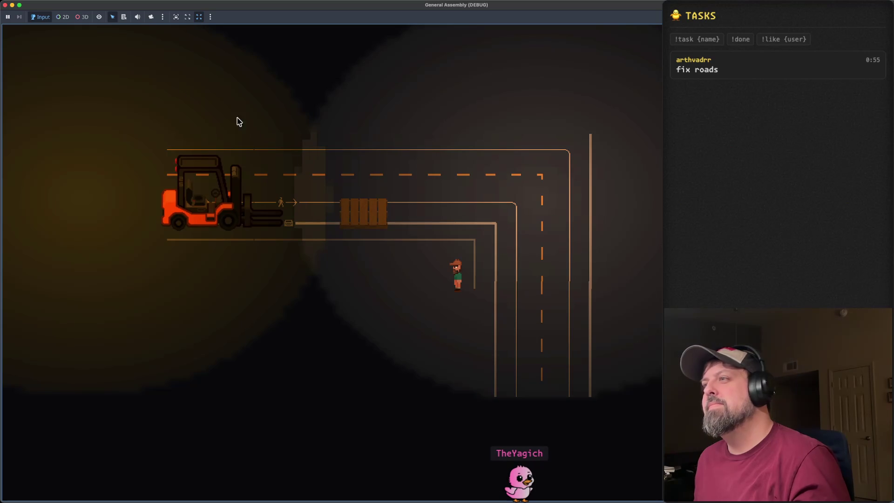
{"action": "left_click", "coordinate": [4, 5]}
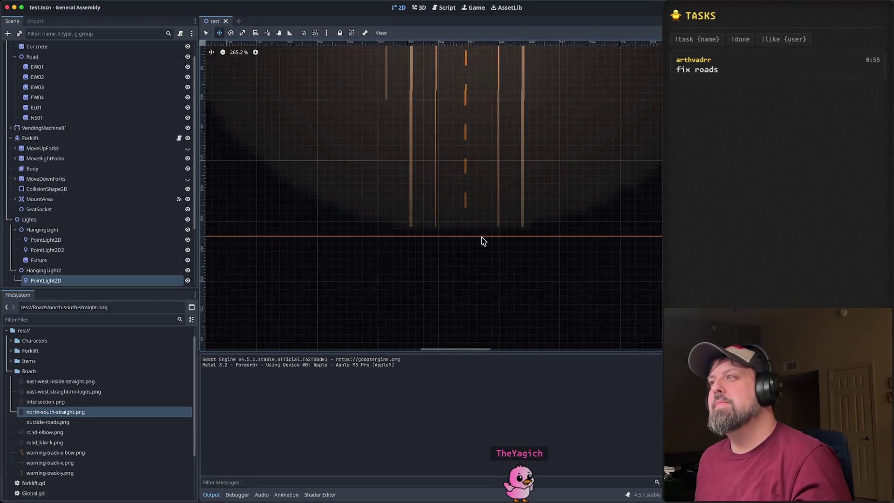
Step: Select and focus NS01, then show the import settings for north-south-straight.png
{"action": "scroll", "coordinate": [480, 240], "scroll_direction": "up", "scroll_amount": 5}
{"action": "left_click", "coordinate": [36, 117]}
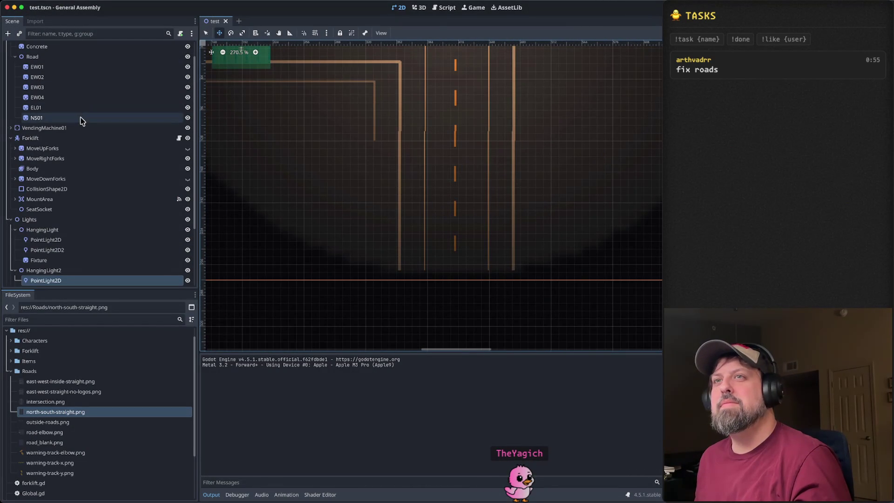
{"action": "key", "text": "f"}
{"action": "scroll", "coordinate": [482, 227], "scroll_direction": "up", "scroll_amount": 3}
{"action": "scroll", "coordinate": [482, 227], "scroll_direction": "up", "scroll_amount": 3}
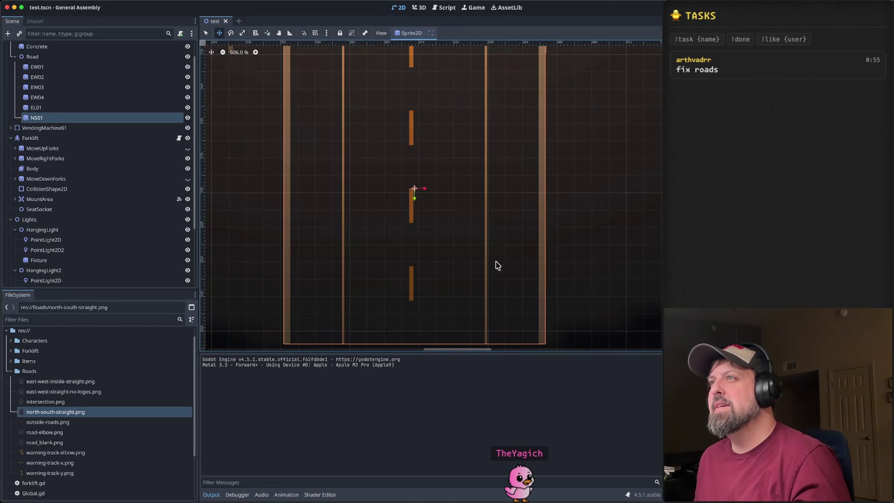
{"action": "scroll", "coordinate": [501, 275], "scroll_direction": "up", "scroll_amount": 3}
{"action": "right_click", "coordinate": [61, 118]}
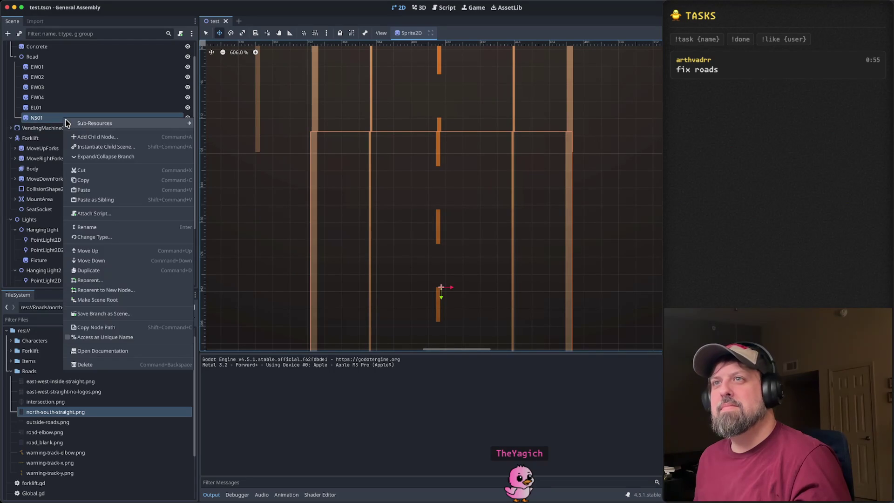
{"action": "left_click", "coordinate": [54, 119]}
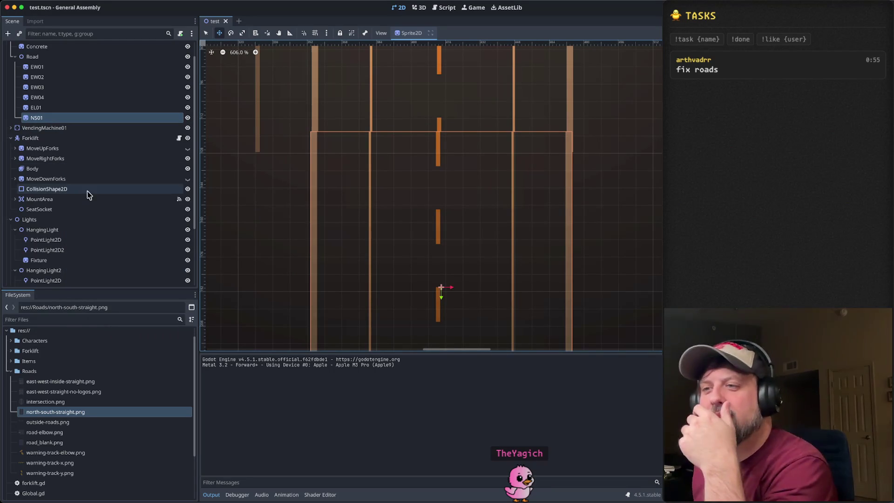
{"action": "mouse_move", "coordinate": [97, 413]}
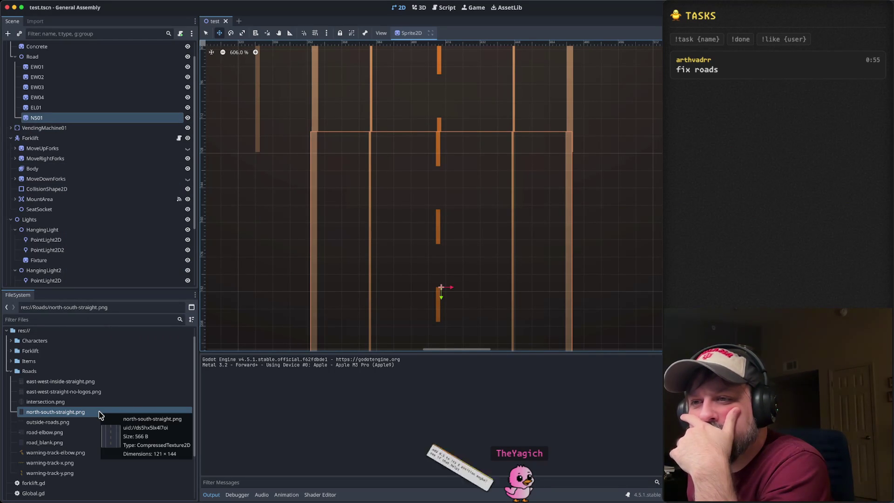
{"action": "left_click", "coordinate": [35, 22]}
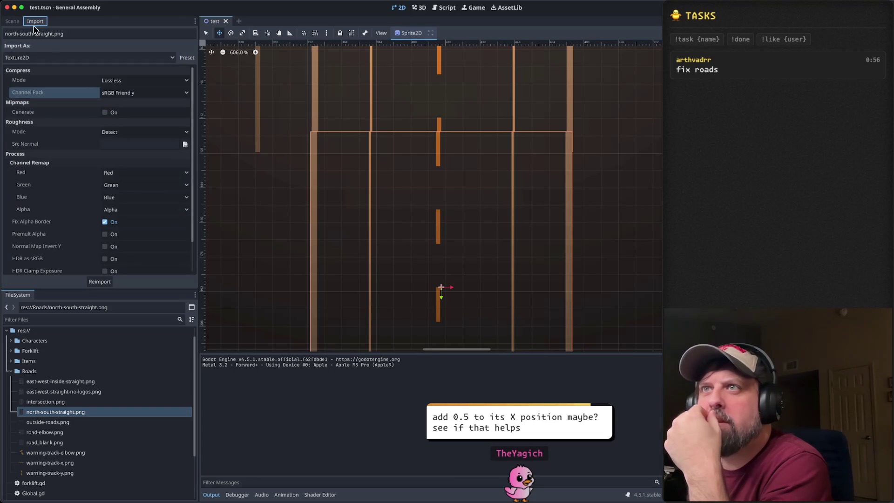
Step: Keep the texture's Lossless compression and nudge NS01 one step right
{"action": "left_click", "coordinate": [135, 81]}
{"action": "left_click", "coordinate": [137, 92]}
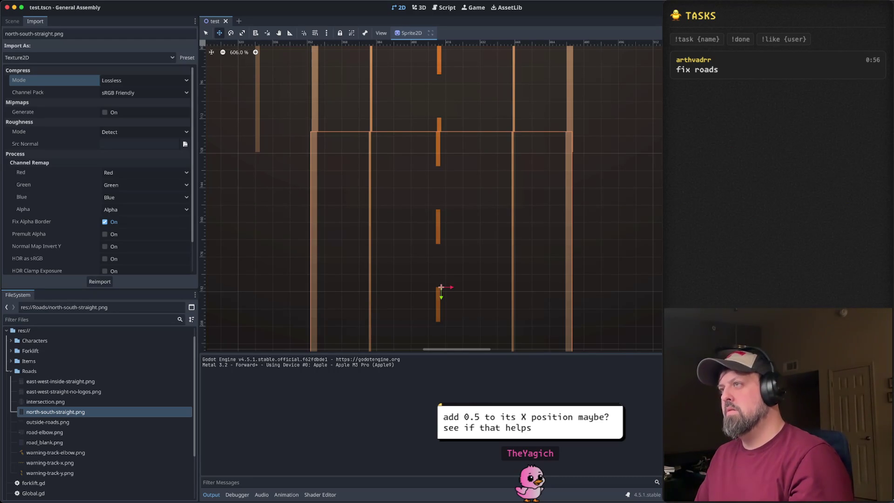
{"action": "key", "text": "Right"}
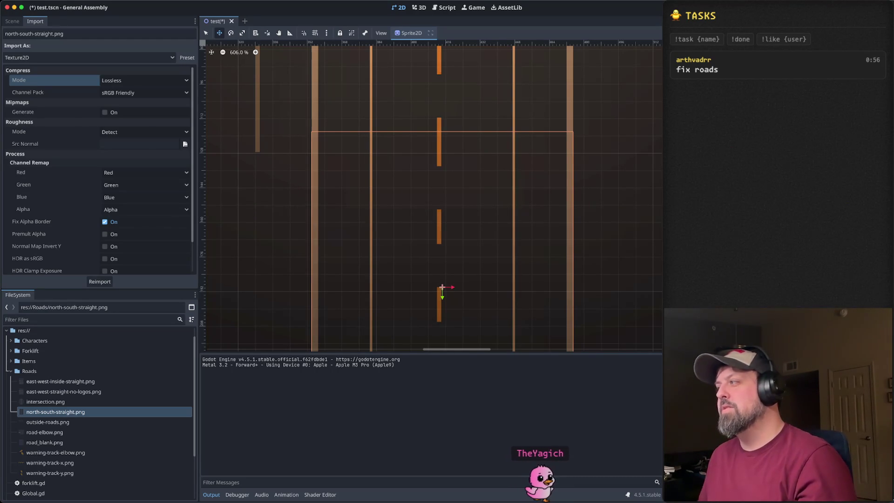
Step: Deselect the road sprite, zoom out the canvas, and show the scene node tree
{"action": "left_click", "coordinate": [615, 200]}
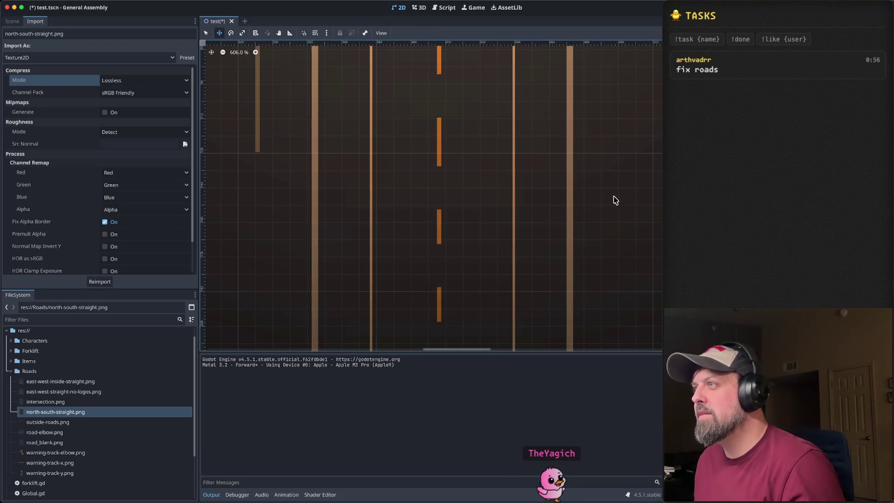
{"action": "scroll", "coordinate": [612, 202], "scroll_direction": "down", "scroll_amount": 5}
{"action": "scroll", "coordinate": [569, 223], "scroll_direction": "left", "scroll_amount": 5}
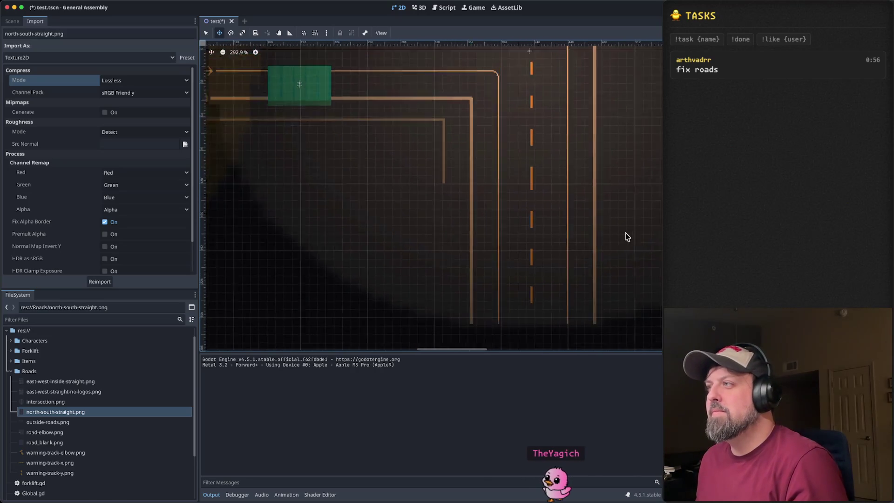
{"action": "scroll", "coordinate": [614, 242], "scroll_direction": "up", "scroll_amount": 2}
{"action": "scroll", "coordinate": [584, 191], "scroll_direction": "up", "scroll_amount": 3}
{"action": "scroll", "coordinate": [585, 186], "scroll_direction": "down", "scroll_amount": 6}
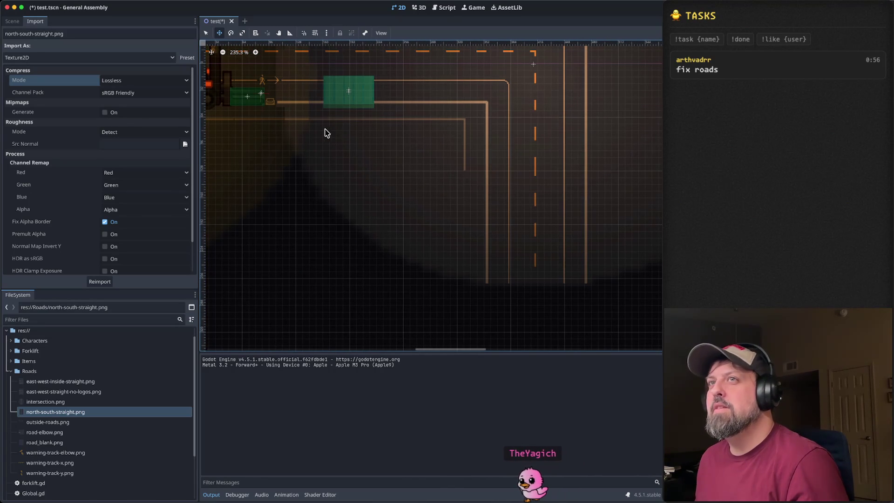
{"action": "left_click", "coordinate": [12, 22]}
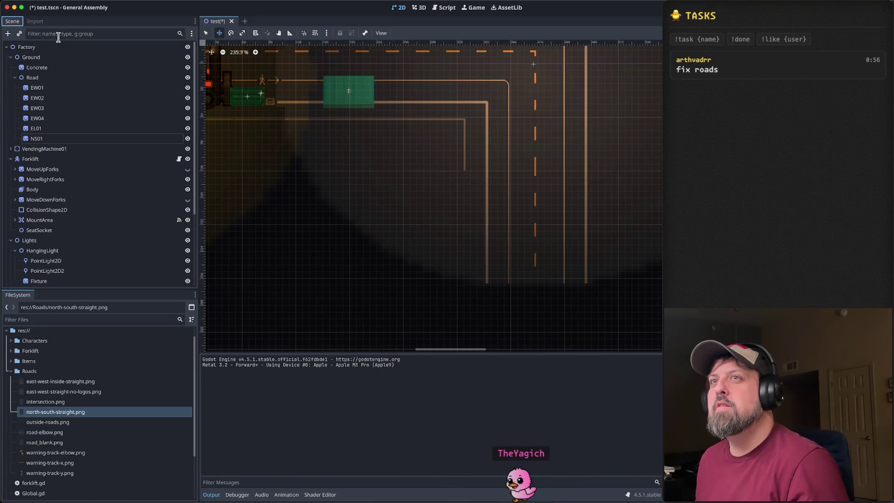
Step: Paste a copy of NS01 as a sibling, creating NS02
{"action": "scroll", "coordinate": [438, 194], "scroll_direction": "down", "scroll_amount": 3}
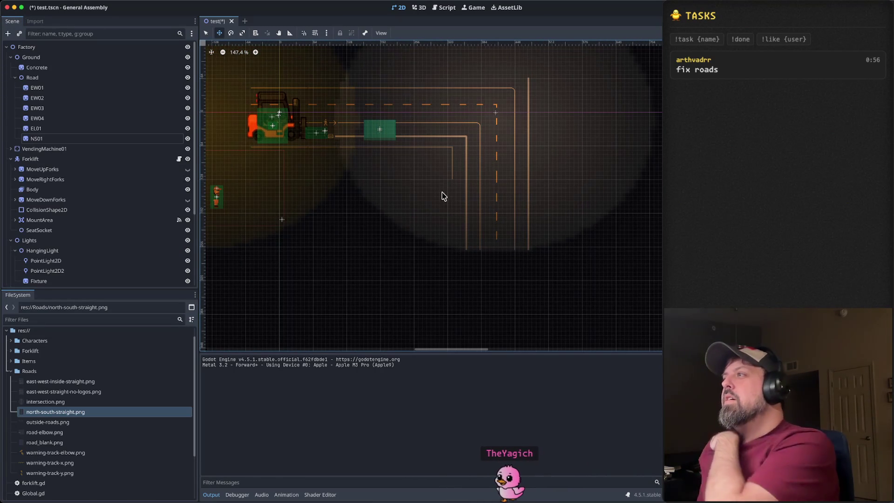
{"action": "left_click", "coordinate": [560, 134]}
{"action": "left_click_drag", "start_coordinate": [452, 162], "coordinate": [427, 120]}
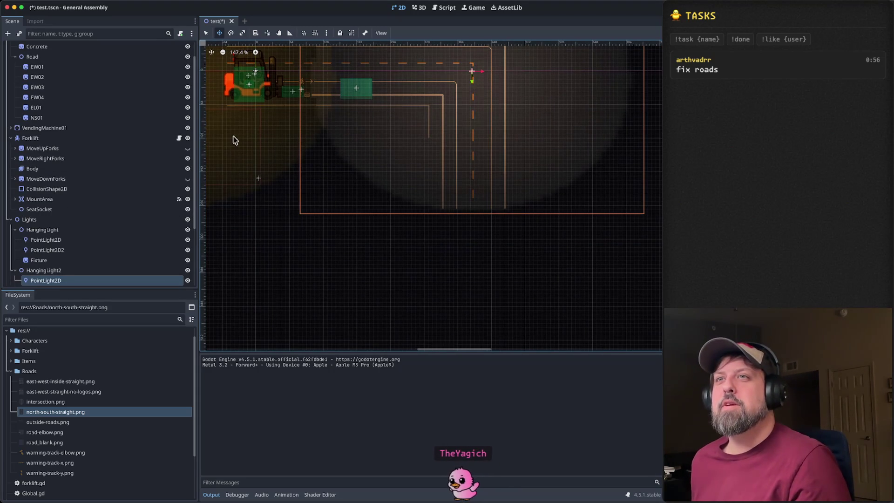
{"action": "left_click", "coordinate": [52, 118]}
{"action": "right_click", "coordinate": [77, 120]}
{"action": "right_click", "coordinate": [70, 120]}
{"action": "right_click", "coordinate": [68, 120]}
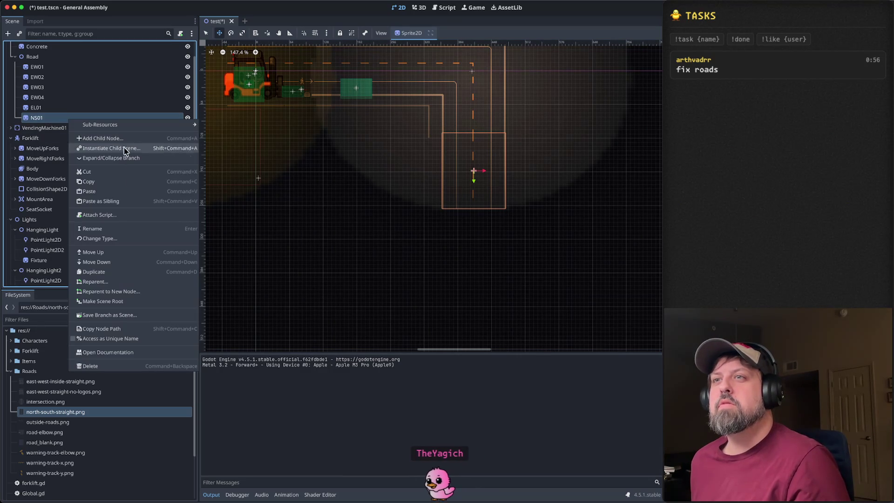
{"action": "left_click", "coordinate": [125, 201]}
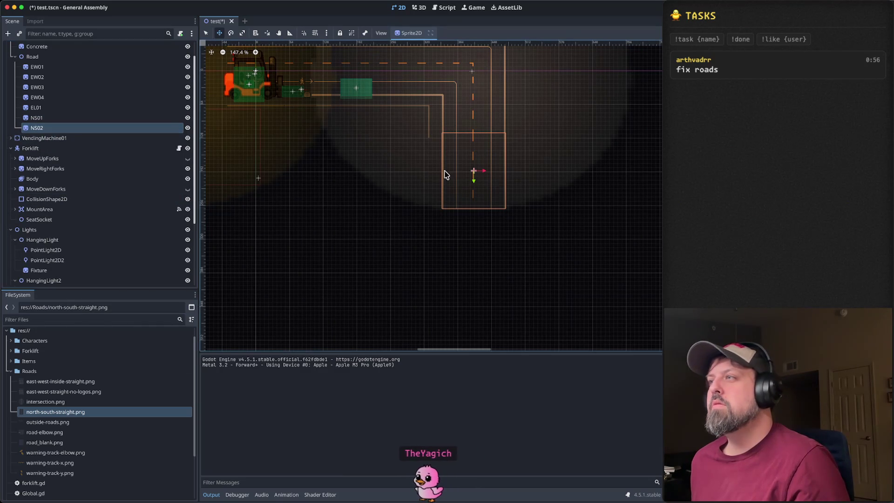
Step: Drag NS02 directly below NS01 and fine-tune its alignment with arrow-key nudges
{"action": "left_click_drag", "start_coordinate": [474, 181], "coordinate": [479, 240]}
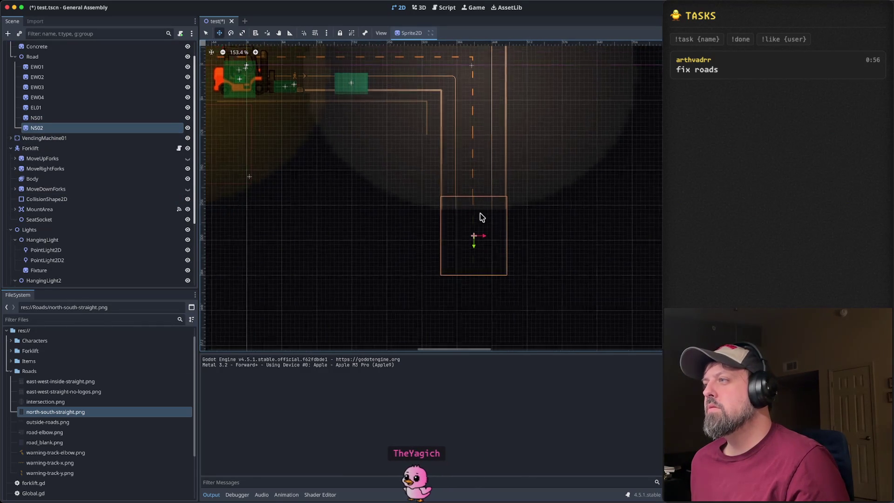
{"action": "scroll", "coordinate": [479, 215], "scroll_direction": "up", "scroll_amount": 6}
{"action": "left_click_drag", "start_coordinate": [423, 301], "coordinate": [423, 331]}
{"action": "scroll", "coordinate": [447, 247], "scroll_direction": "down", "scroll_amount": 5}
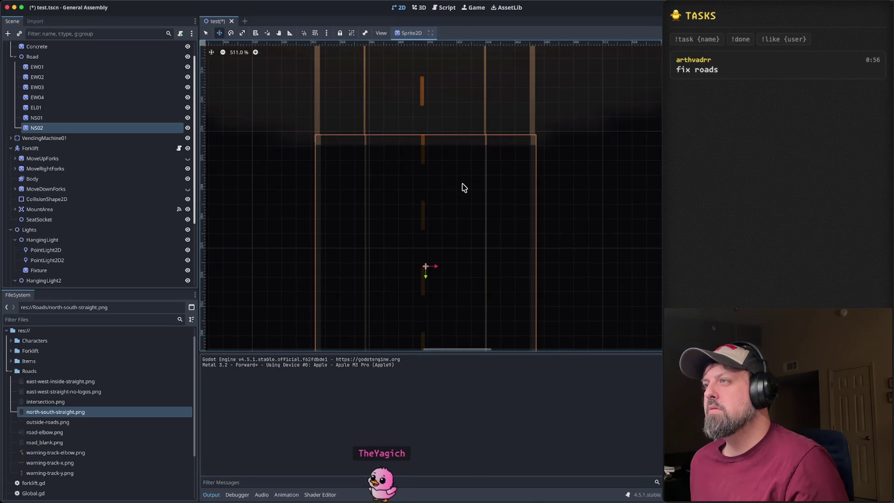
{"action": "key", "text": "Down"}
{"action": "key", "text": "Down"}
{"action": "key", "text": "Up"}
{"action": "key", "text": "Up"}
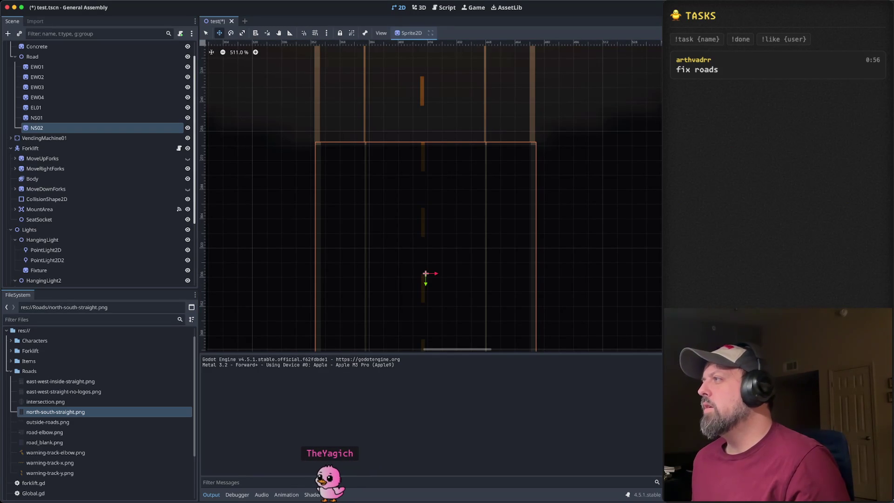
{"action": "key", "text": "ctrl+z"}
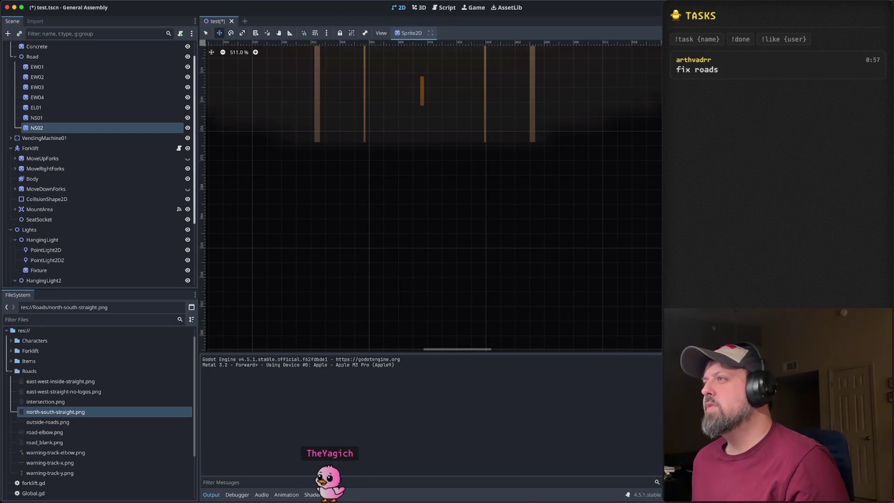
{"action": "key", "text": "ctrl+shift+z"}
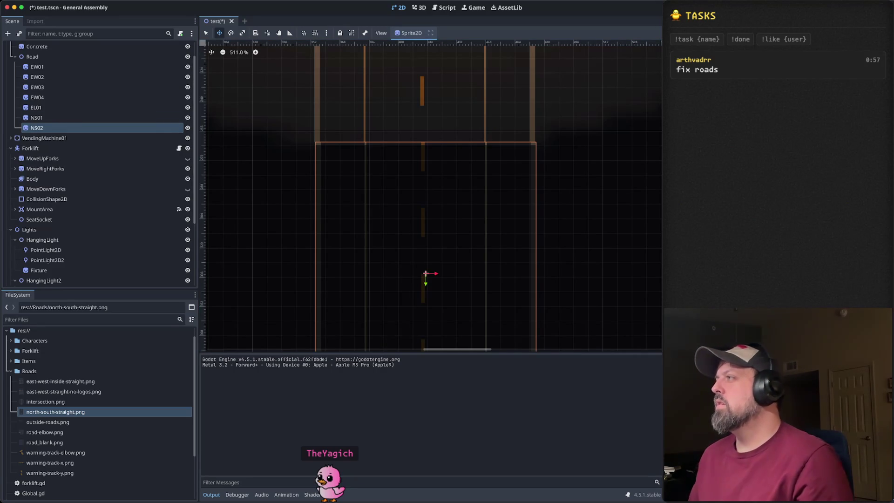
{"action": "key", "text": "Right"}
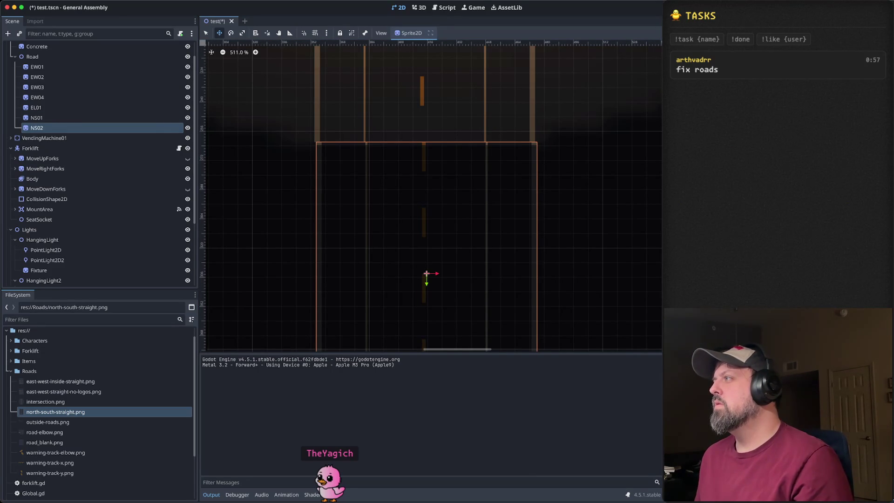
{"action": "key", "text": "Left"}
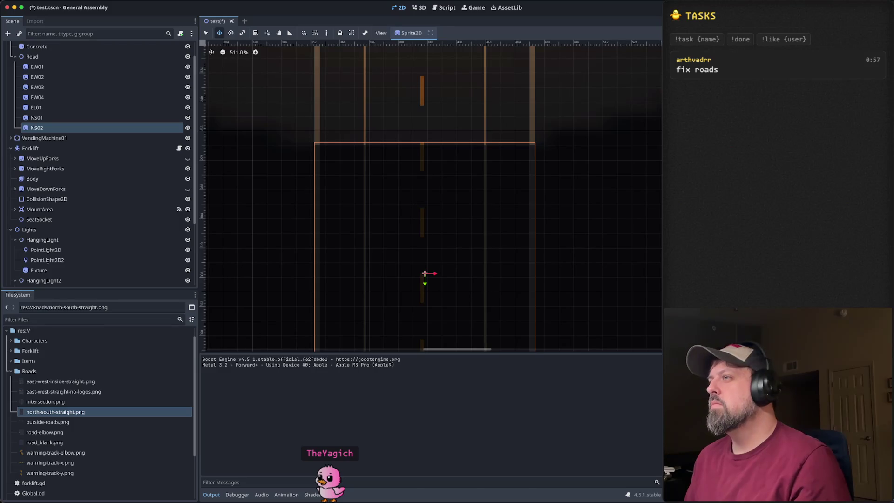
Step: Paste another road piece as a sibling below NS02, creating NS03
{"action": "left_click", "coordinate": [615, 156]}
{"action": "scroll", "coordinate": [605, 160], "scroll_direction": "down", "scroll_amount": 10}
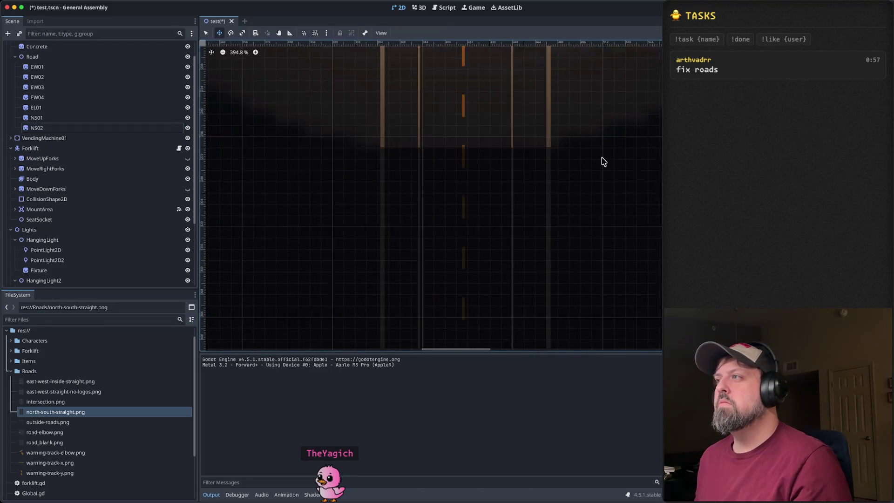
{"action": "scroll", "coordinate": [492, 131], "scroll_direction": "down", "scroll_amount": 2}
{"action": "mouse_move", "coordinate": [512, 147]}
{"action": "left_mouse_down"}
{"action": "mouse_move", "coordinate": [526, 166]}
{"action": "mouse_move", "coordinate": [449, 97]}
{"action": "left_mouse_up"}
{"action": "scroll", "coordinate": [535, 189], "scroll_direction": "up", "scroll_amount": 4}
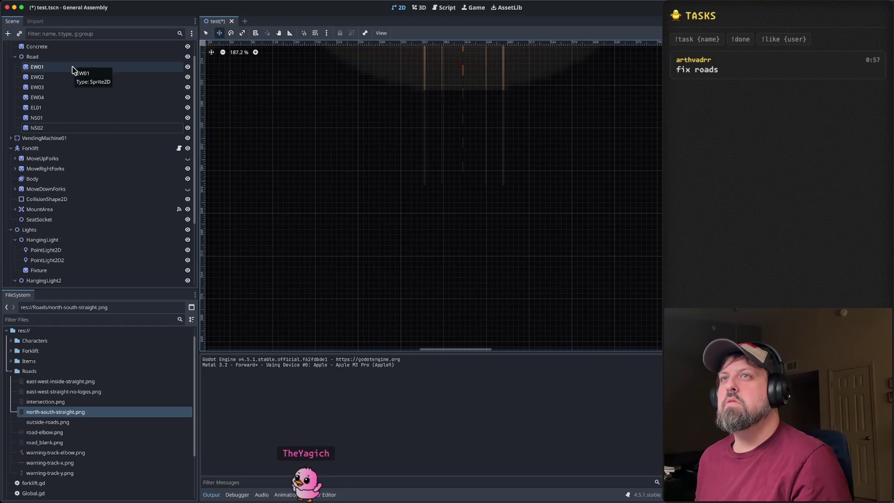
{"action": "right_click", "coordinate": [67, 129]}
{"action": "left_click", "coordinate": [63, 130]}
{"action": "right_click", "coordinate": [63, 130]}
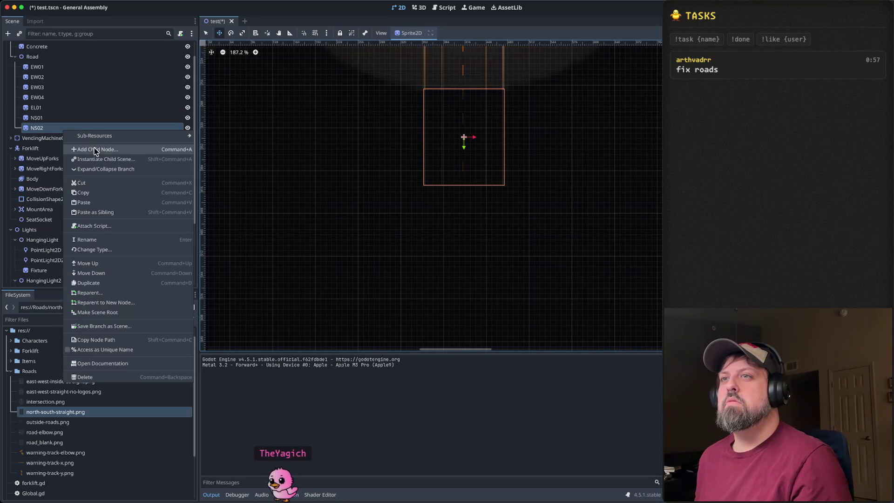
{"action": "left_click", "coordinate": [95, 212]}
Step: Rename the new NS03 node to EL02
{"action": "left_click", "coordinate": [44, 139]}
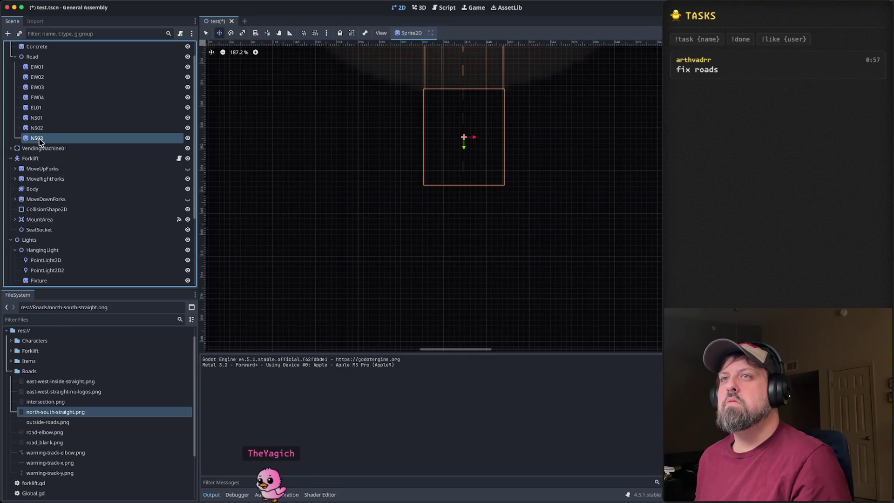
{"action": "left_click", "coordinate": [39, 138]}
{"action": "type", "text": "EL"}
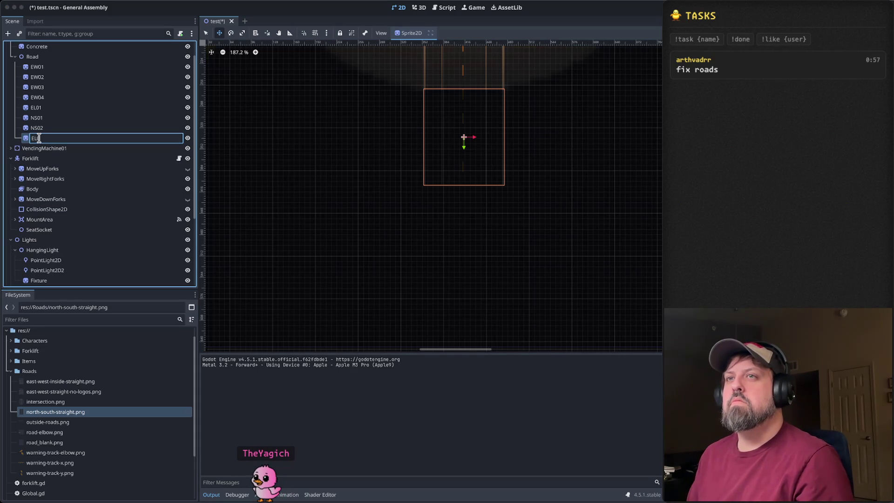
{"action": "type", "text": "02"}
{"action": "key", "text": "Return"}
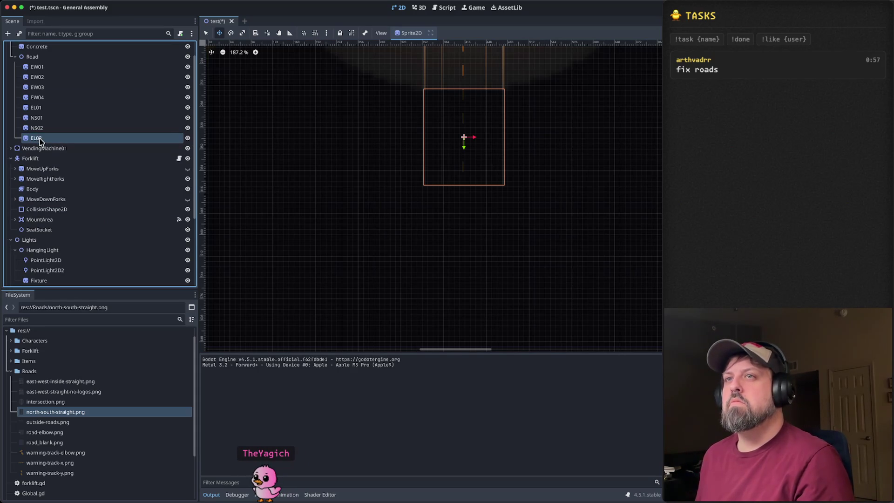
Step: Give EL02 the road-elbow.png texture
{"action": "mouse_move", "coordinate": [541, 200]}
{"action": "left_mouse_down"}
{"action": "mouse_move", "coordinate": [451, 251]}
{"action": "mouse_move", "coordinate": [371, 243]}
{"action": "left_mouse_up"}
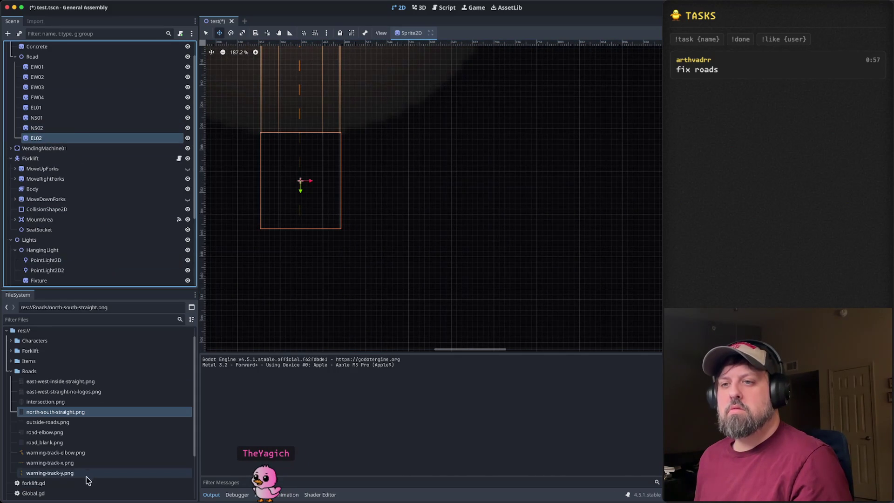
{"action": "mouse_move", "coordinate": [74, 434]}
{"action": "left_mouse_down"}
{"action": "mouse_move", "coordinate": [300, 233]}
{"action": "mouse_move", "coordinate": [300, 186]}
{"action": "left_mouse_up"}
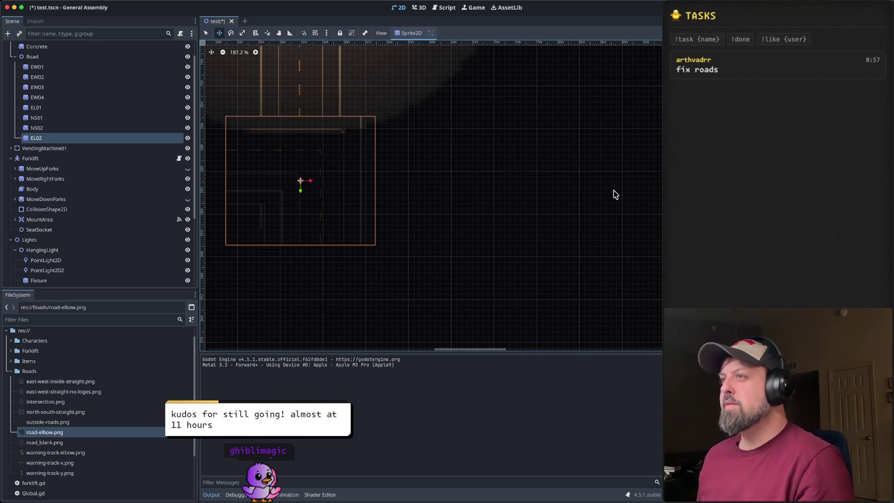
{"action": "scroll", "coordinate": [481, 178], "scroll_direction": "left", "scroll_amount": 5}
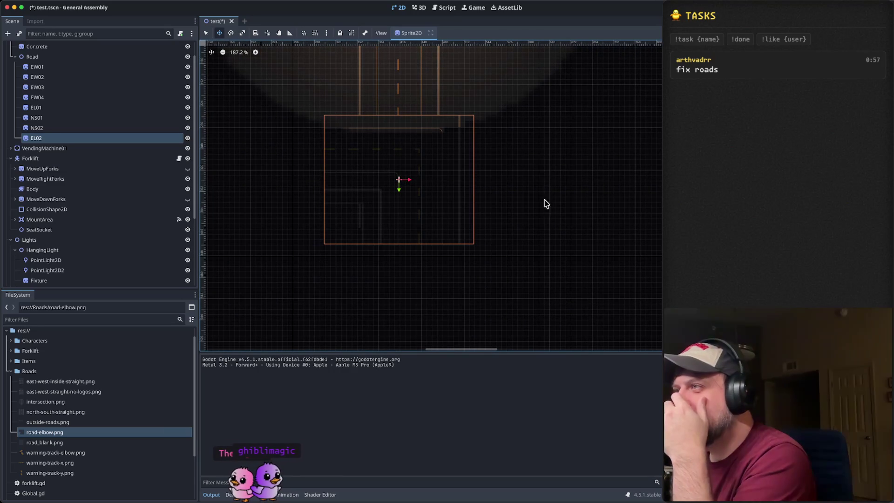
{"action": "scroll", "coordinate": [542, 196], "scroll_direction": "down", "scroll_amount": 7}
{"action": "scroll", "coordinate": [499, 165], "scroll_direction": "up", "scroll_amount": 1}
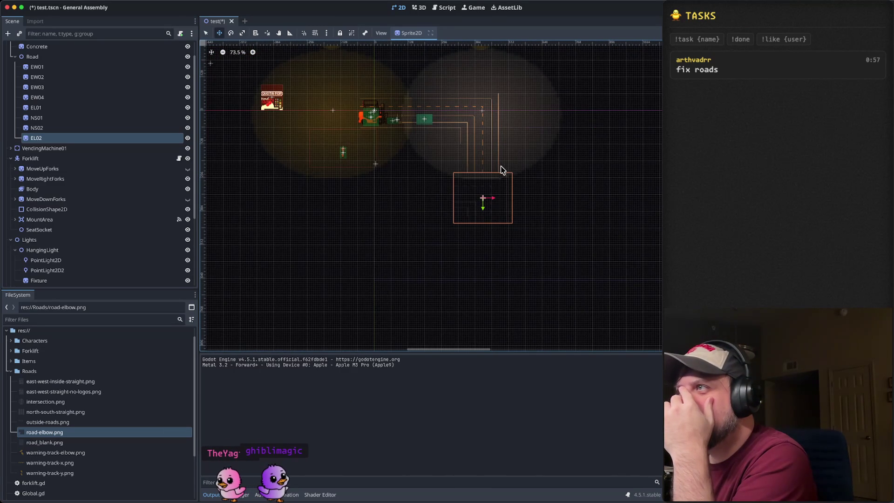
{"action": "scroll", "coordinate": [523, 205], "scroll_direction": "down", "scroll_amount": 1}
{"action": "scroll", "coordinate": [510, 189], "scroll_direction": "up", "scroll_amount": 7}
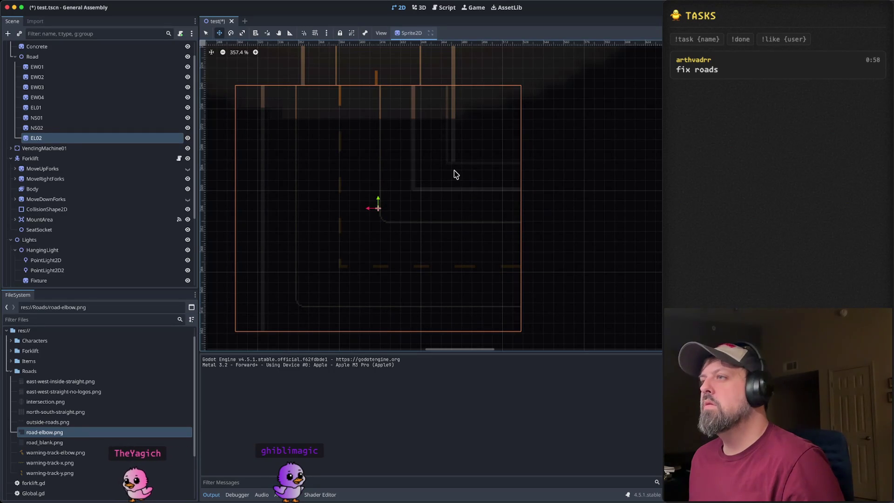
Step: Move EL02 below NS02, nudge it 2 px down into alignment, and deselect it
{"action": "mouse_move", "coordinate": [374, 214]}
{"action": "left_mouse_down"}
{"action": "mouse_move", "coordinate": [413, 210]}
{"action": "mouse_move", "coordinate": [417, 275]}
{"action": "mouse_move", "coordinate": [423, 92]}
{"action": "mouse_move", "coordinate": [416, 300]}
{"action": "left_mouse_up"}
{"action": "scroll", "coordinate": [437, 237], "scroll_direction": "down", "scroll_amount": 5}
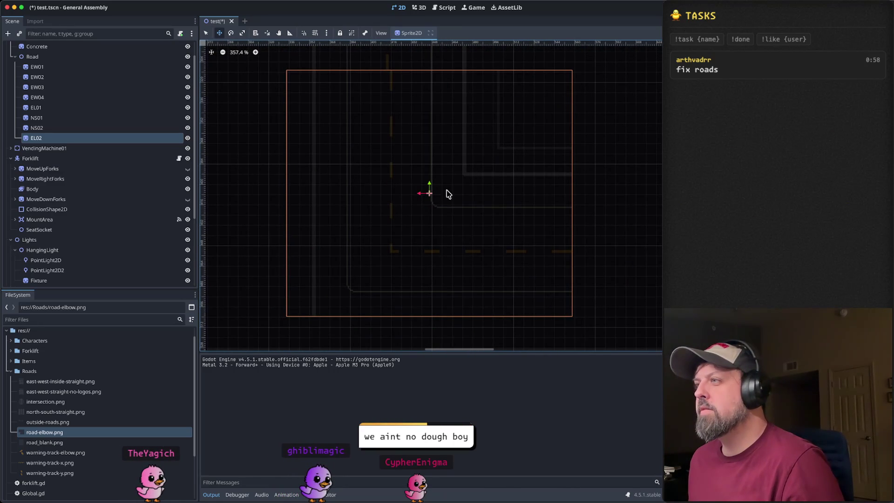
{"action": "mouse_move", "coordinate": [429, 188]}
{"action": "left_mouse_down"}
{"action": "mouse_move", "coordinate": [429, 321]}
{"action": "mouse_move", "coordinate": [426, 305]}
{"action": "left_mouse_up"}
{"action": "scroll", "coordinate": [433, 237], "scroll_direction": "up", "scroll_amount": 5}
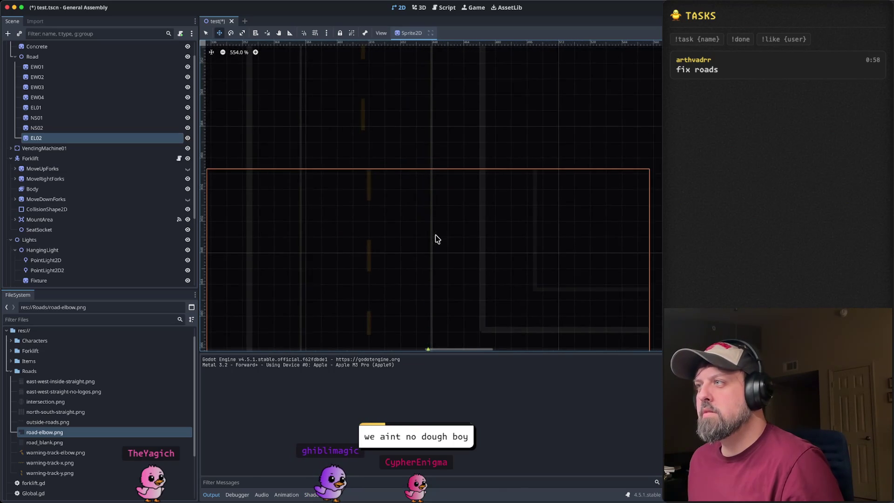
{"action": "scroll", "coordinate": [452, 250], "scroll_direction": "down", "scroll_amount": 3}
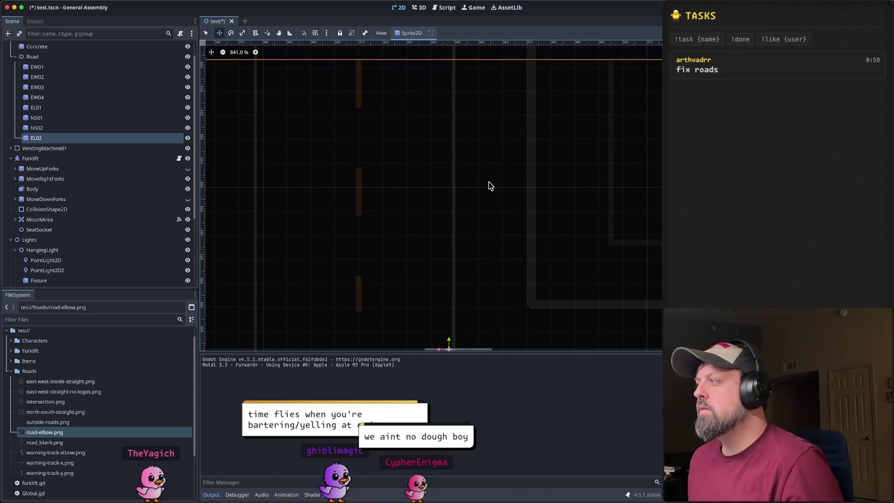
{"action": "scroll", "coordinate": [489, 187], "scroll_direction": "down", "scroll_amount": 2}
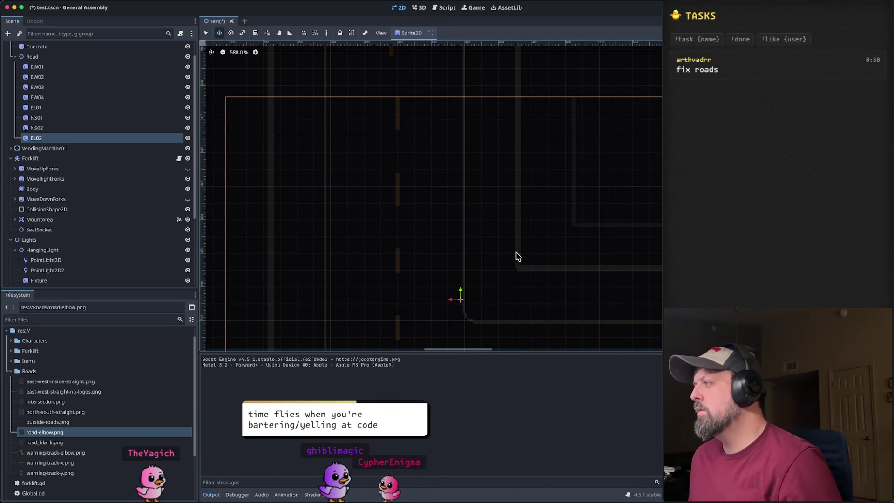
{"action": "mouse_move", "coordinate": [460, 294]}
{"action": "left_mouse_down"}
{"action": "mouse_move", "coordinate": [459, 313]}
{"action": "mouse_move", "coordinate": [463, 296]}
{"action": "left_mouse_up"}
{"action": "scroll", "coordinate": [554, 270], "scroll_direction": "down", "scroll_amount": 5}
{"action": "scroll", "coordinate": [572, 270], "scroll_direction": "down", "scroll_amount": 4}
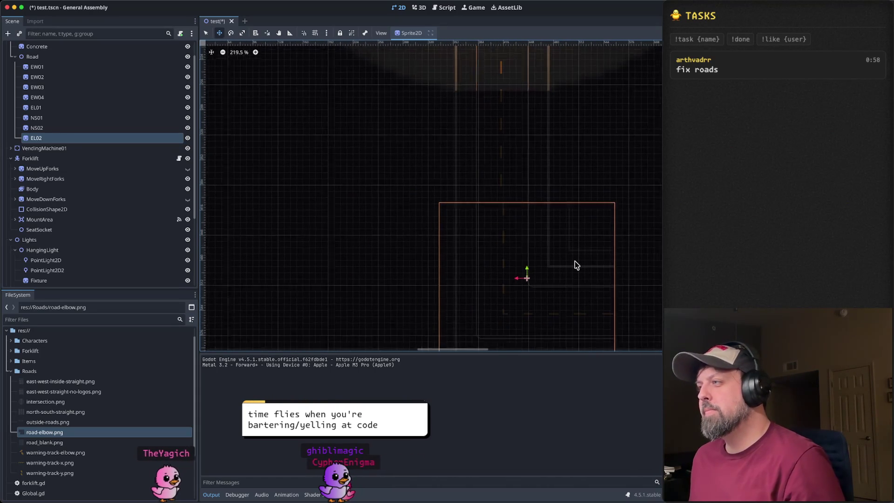
{"action": "left_click", "coordinate": [574, 261]}
{"action": "scroll", "coordinate": [533, 275], "scroll_direction": "down", "scroll_amount": 1}
{"action": "scroll", "coordinate": [512, 233], "scroll_direction": "down", "scroll_amount": 8}
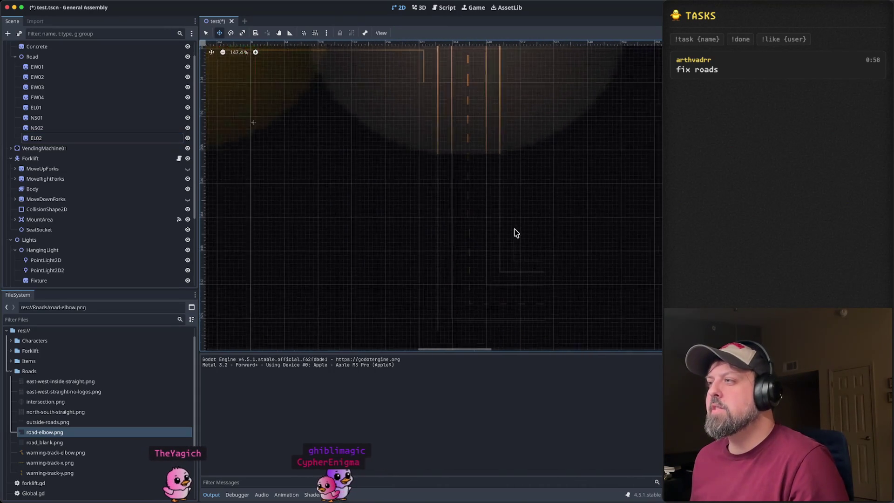
Step: Duplicate HangingLight2 to make a third hanging light
{"action": "left_click_drag", "start_coordinate": [553, 237], "coordinate": [498, 203]}
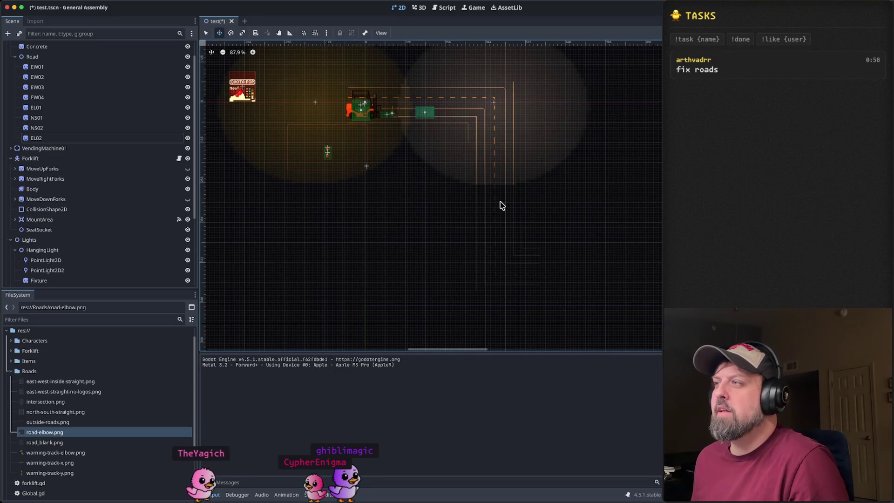
{"action": "mouse_move", "coordinate": [509, 194]}
{"action": "left_mouse_down"}
{"action": "mouse_move", "coordinate": [485, 232]}
{"action": "mouse_move", "coordinate": [487, 251]}
{"action": "left_mouse_up"}
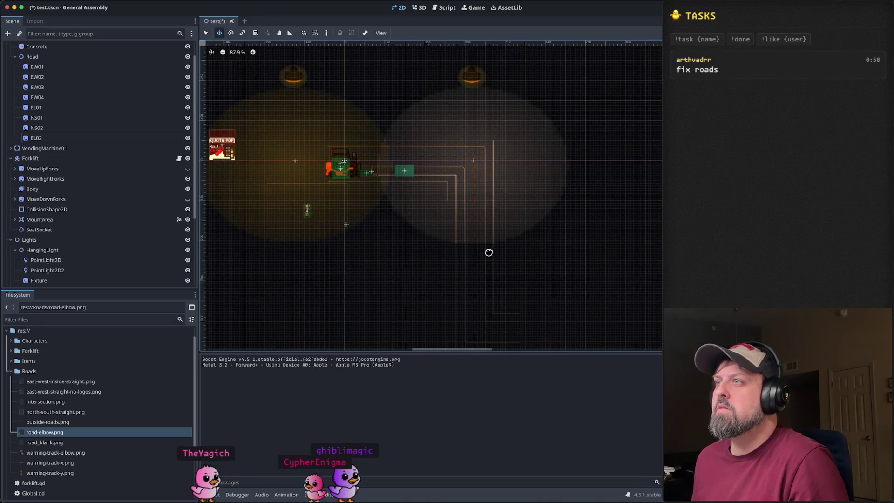
{"action": "scroll", "coordinate": [495, 180], "scroll_direction": "up", "scroll_amount": 3}
{"action": "scroll", "coordinate": [494, 183], "scroll_direction": "down", "scroll_amount": 4}
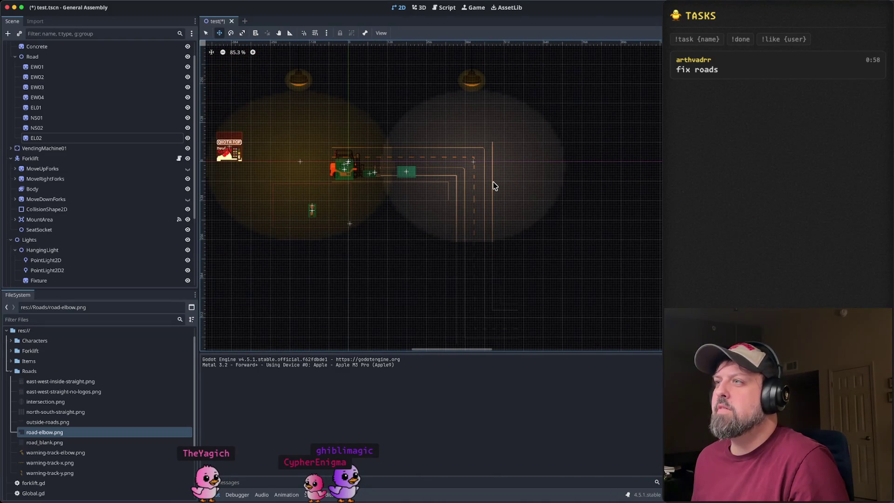
{"action": "scroll", "coordinate": [512, 191], "scroll_direction": "down", "scroll_amount": 3}
{"action": "scroll", "coordinate": [526, 199], "scroll_direction": "up", "scroll_amount": 3}
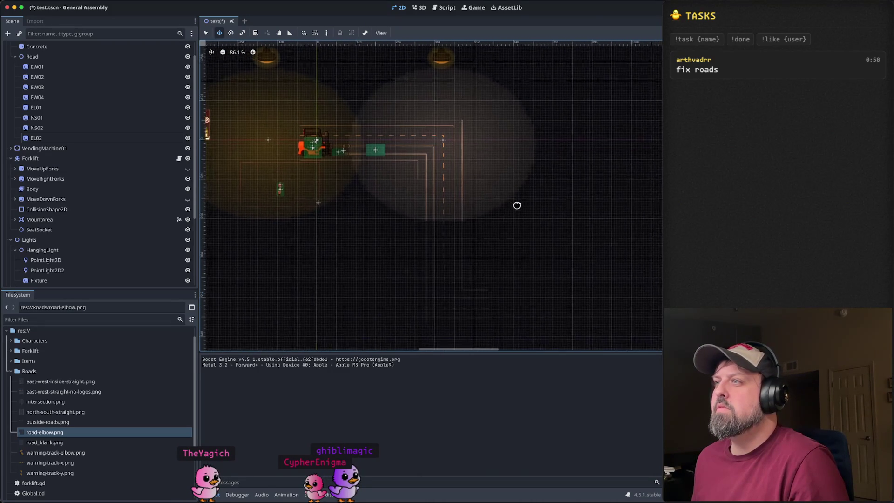
{"action": "left_click_drag", "start_coordinate": [520, 205], "coordinate": [537, 224]}
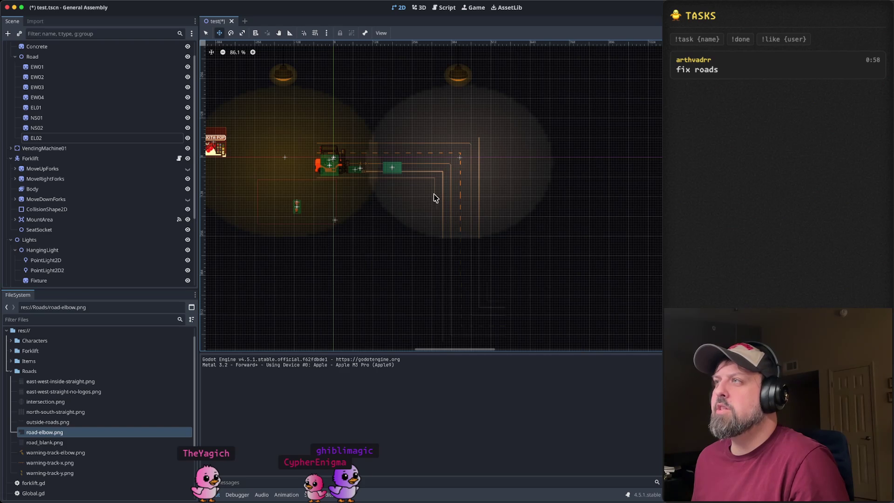
{"action": "scroll", "coordinate": [114, 228], "scroll_direction": "down", "scroll_amount": 5}
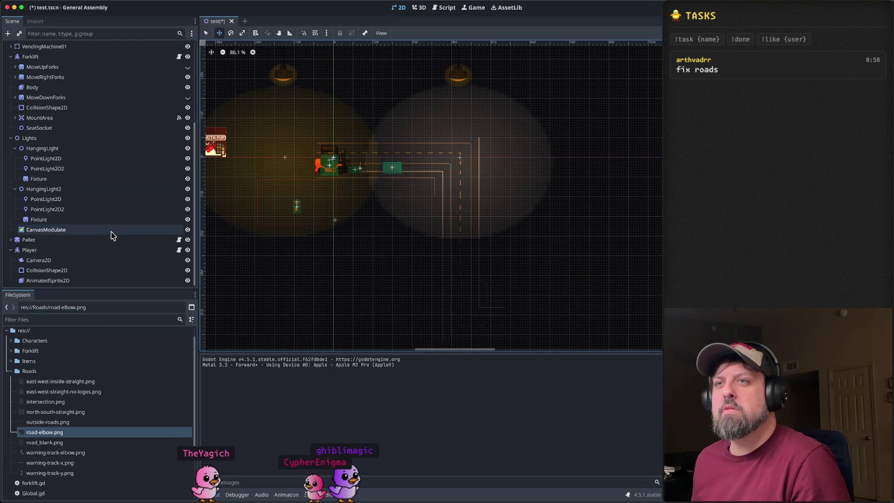
{"action": "left_click", "coordinate": [42, 190]}
{"action": "key", "text": "ctrl+v"}
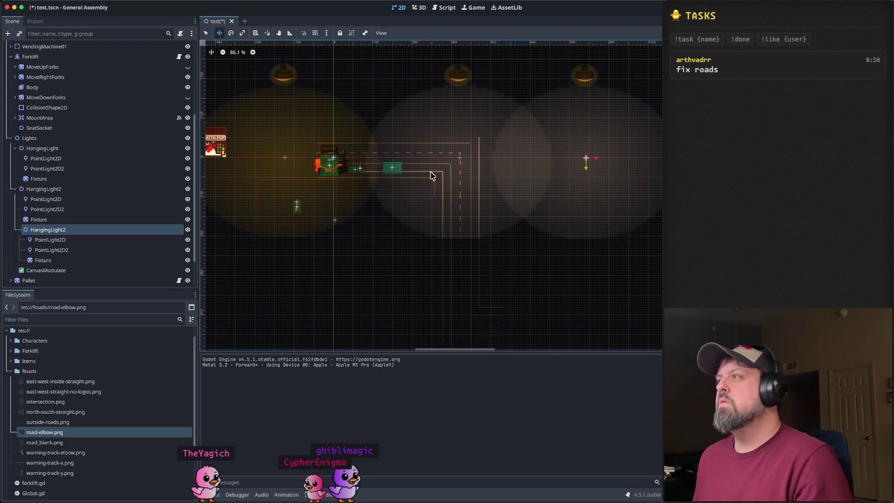
Step: Drag the new light south onto the vertical road so it lights the southern elbow
{"action": "mouse_move", "coordinate": [587, 171]}
{"action": "left_mouse_down"}
{"action": "mouse_move", "coordinate": [591, 294]}
{"action": "mouse_move", "coordinate": [465, 290]}
{"action": "left_mouse_up"}
{"action": "scroll", "coordinate": [557, 265], "scroll_direction": "down", "scroll_amount": 1}
{"action": "scroll", "coordinate": [557, 265], "scroll_direction": "down", "scroll_amount": 5}
{"action": "mouse_move", "coordinate": [464, 188]}
{"action": "left_mouse_down"}
{"action": "mouse_move", "coordinate": [467, 229]}
{"action": "mouse_move", "coordinate": [467, 222]}
{"action": "left_mouse_up"}
{"action": "scroll", "coordinate": [537, 194], "scroll_direction": "down", "scroll_amount": 2}
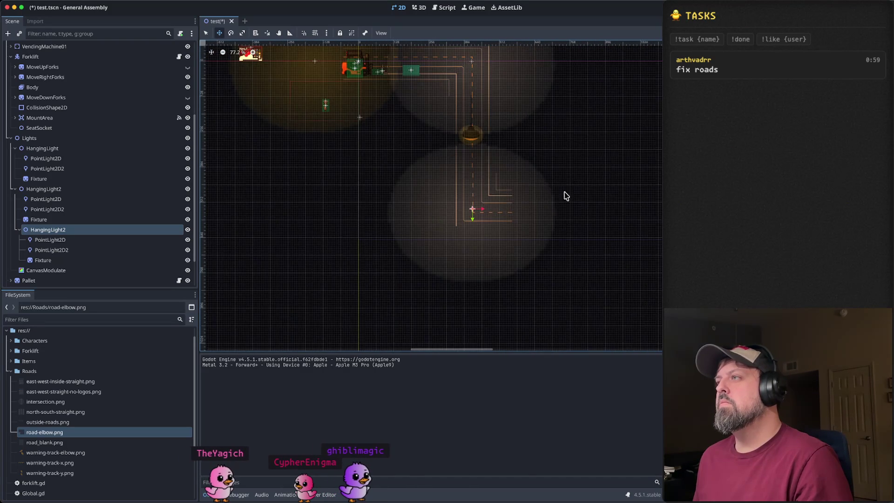
{"action": "scroll", "coordinate": [549, 195], "scroll_direction": "right", "scroll_amount": 5}
{"action": "scroll", "coordinate": [548, 196], "scroll_direction": "up", "scroll_amount": 2}
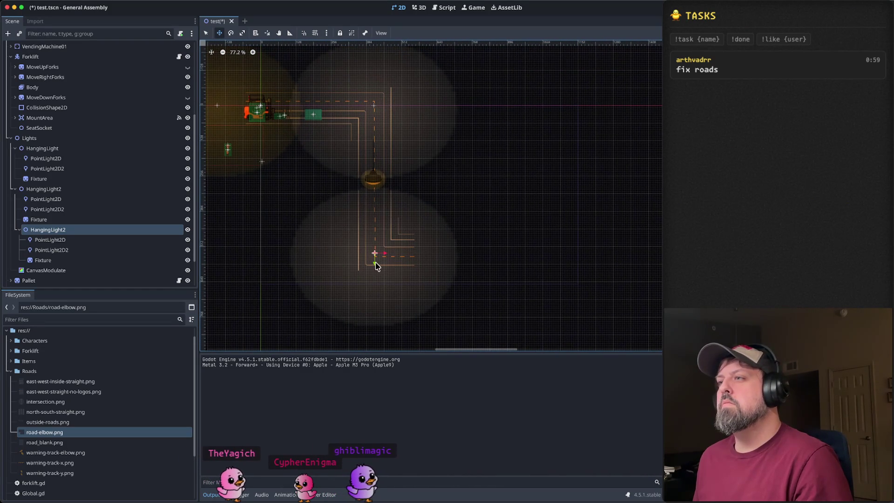
{"action": "scroll", "coordinate": [507, 195], "scroll_direction": "down", "scroll_amount": 1}
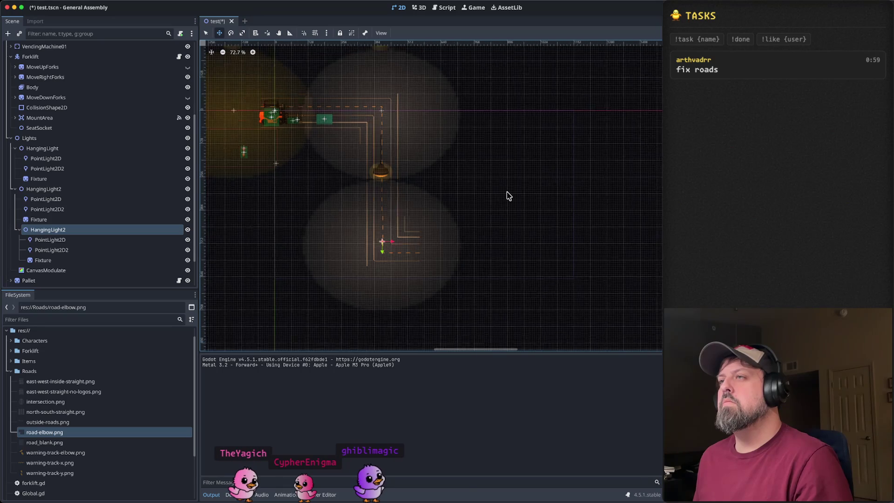
{"action": "scroll", "coordinate": [509, 191], "scroll_direction": "down", "scroll_amount": 3}
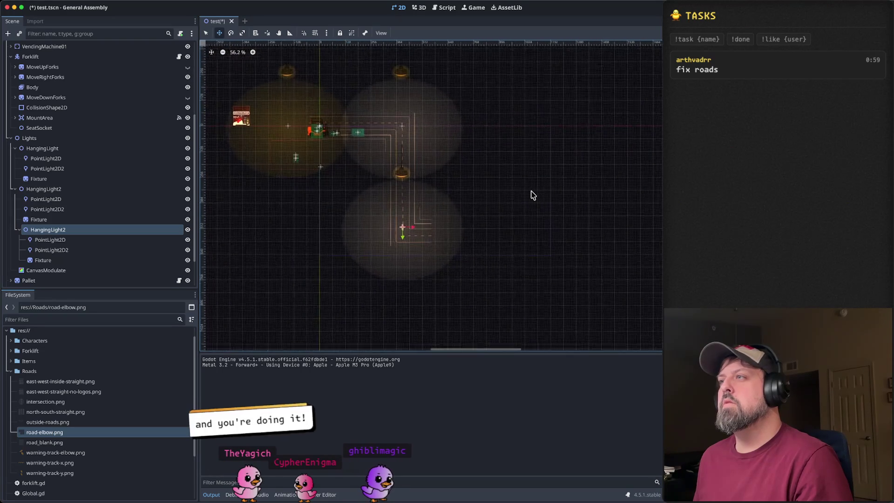
{"action": "scroll", "coordinate": [533, 195], "scroll_direction": "up", "scroll_amount": 6}
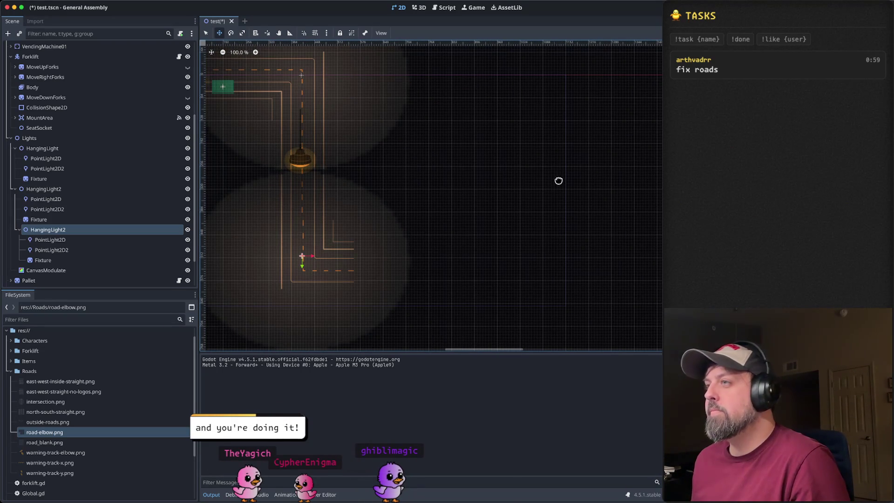
{"action": "scroll", "coordinate": [526, 191], "scroll_direction": "right", "scroll_amount": 2}
{"action": "scroll", "coordinate": [98, 149], "scroll_direction": "up", "scroll_amount": 5}
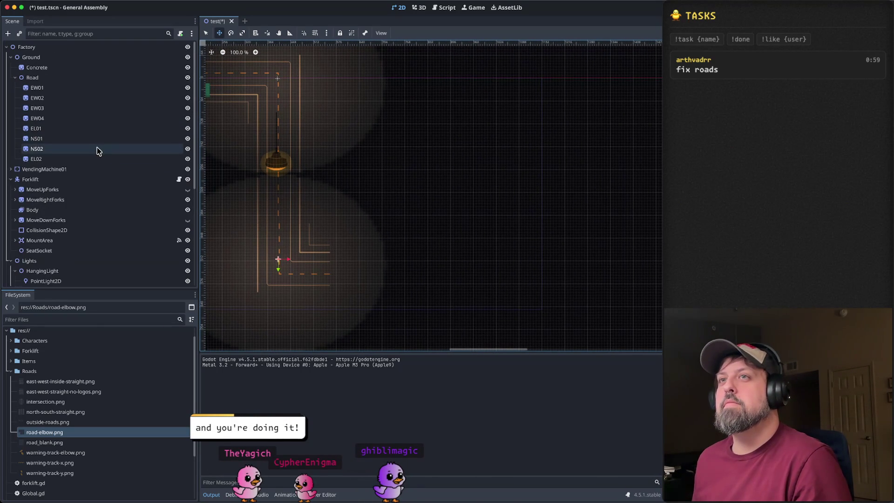
Step: Copy the EW04 road piece, deleting a paste that landed inside EW04
{"action": "left_click", "coordinate": [73, 159]}
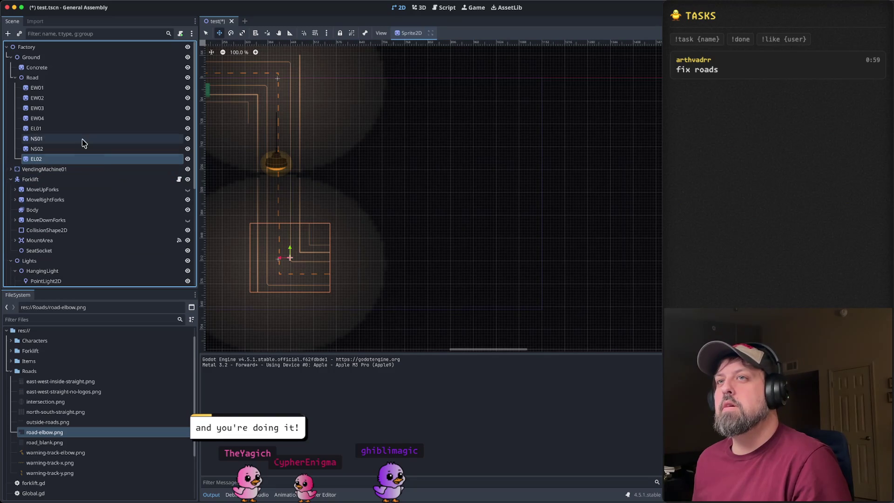
{"action": "left_click", "coordinate": [78, 119]}
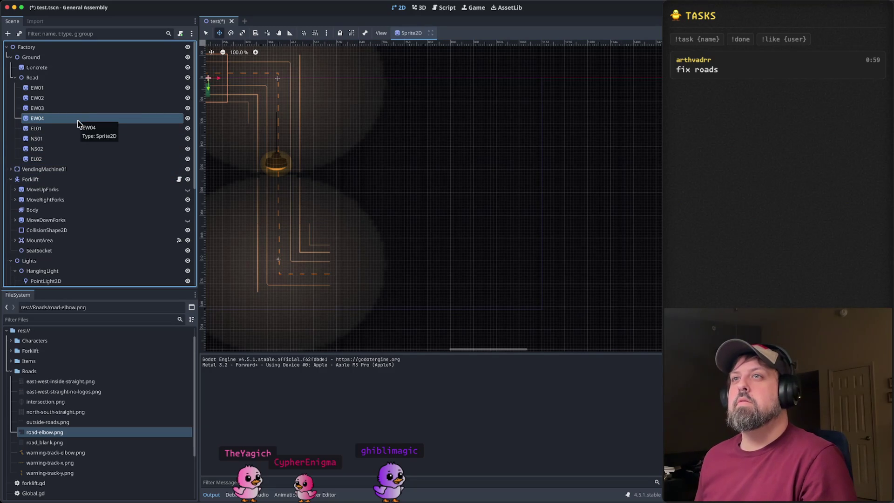
{"action": "right_click", "coordinate": [77, 124]}
{"action": "key", "text": "Escape"}
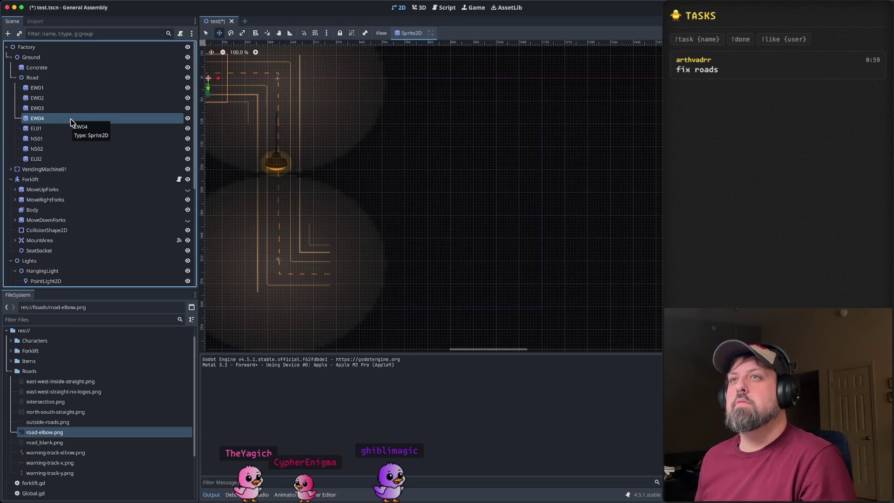
{"action": "key", "text": "super+v"}
{"action": "key", "text": "Delete"}
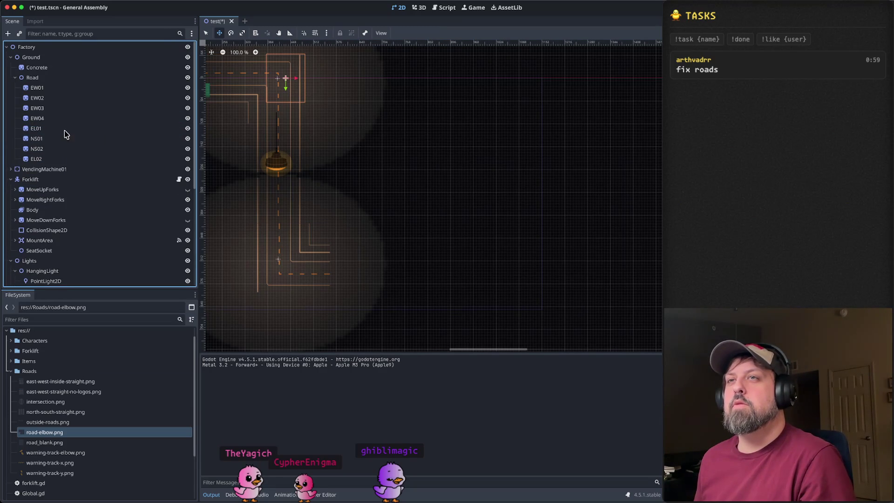
Step: Paste the EW04 copy as a sibling of EL02 and rename it EW06
{"action": "right_click", "coordinate": [44, 79]}
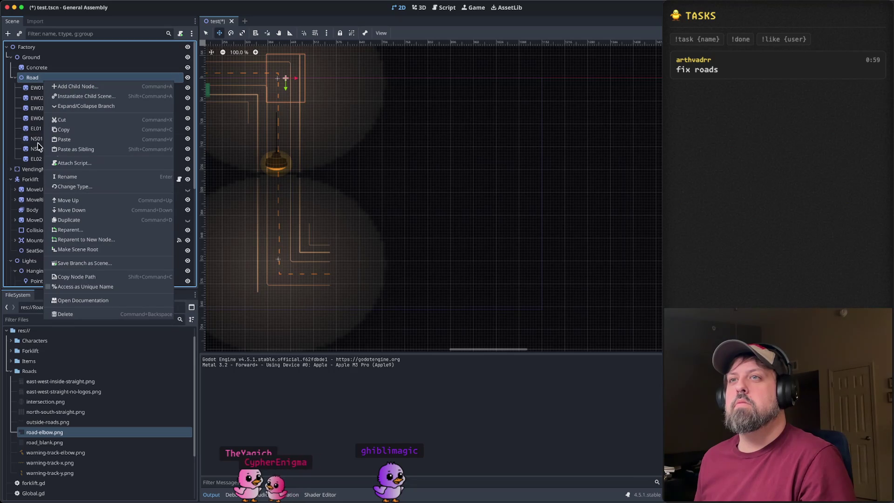
{"action": "key", "text": "Escape"}
{"action": "right_click", "coordinate": [48, 162]}
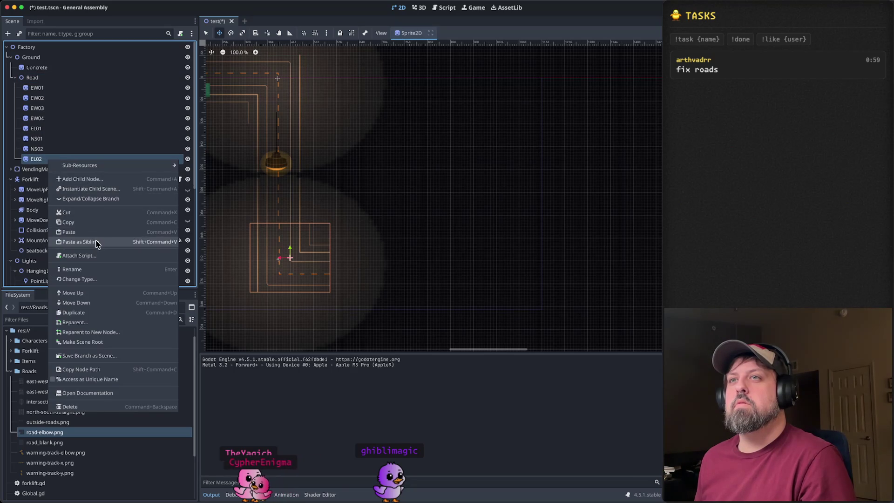
{"action": "left_click", "coordinate": [95, 242]}
{"action": "double_click", "coordinate": [49, 168]}
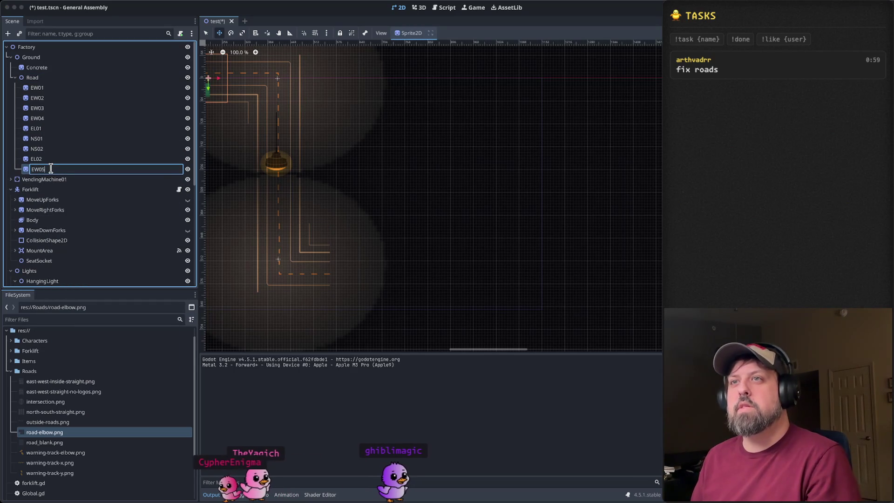
{"action": "key", "text": "BackSpace"}
{"action": "type", "text": "6"}
{"action": "key", "text": "Return"}
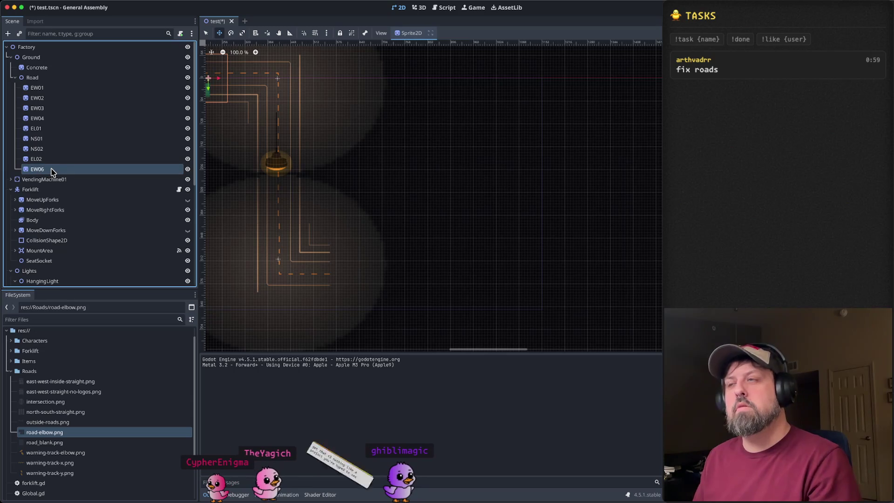
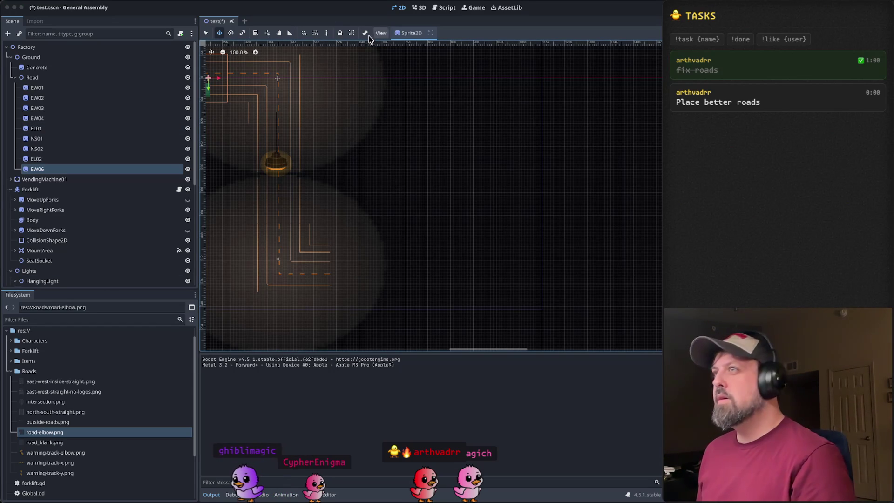
Step: Move the EW06 straight road tile beside the road elbow
{"action": "scroll", "coordinate": [357, 212], "scroll_direction": "left", "scroll_amount": 3}
{"action": "scroll", "coordinate": [358, 211], "scroll_direction": "down", "scroll_amount": 2}
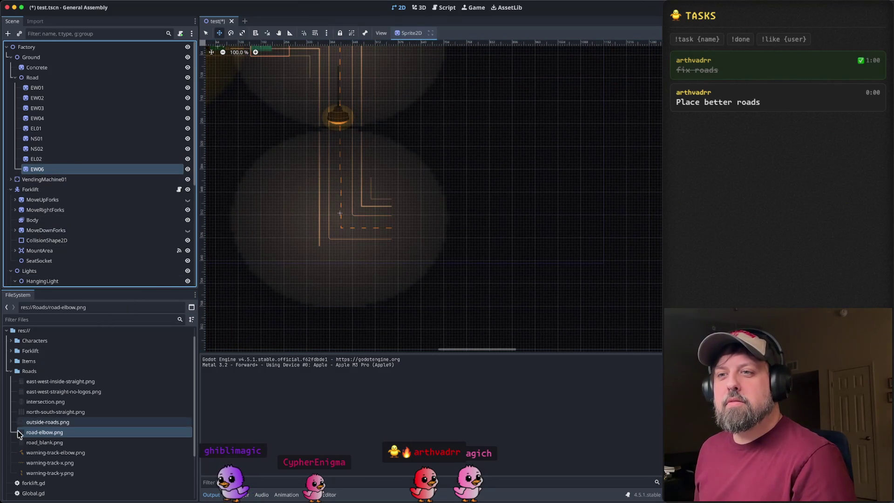
{"action": "right_click", "coordinate": [63, 386]}
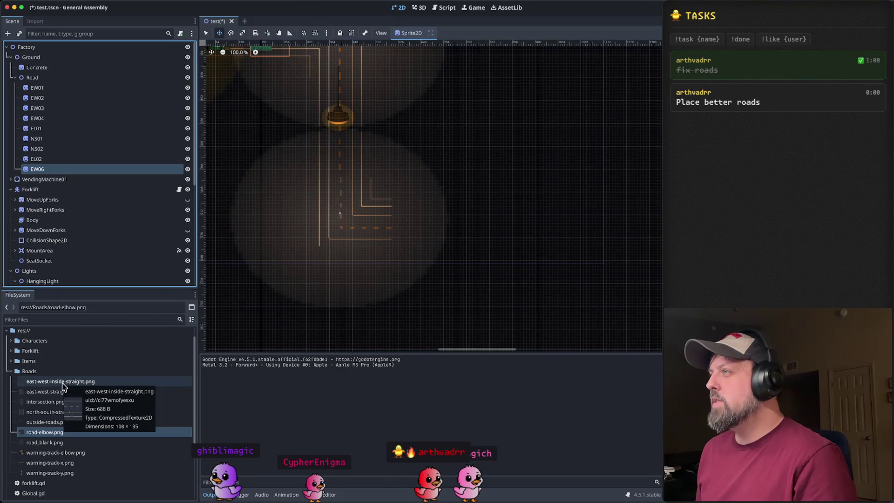
{"action": "scroll", "coordinate": [315, 217], "scroll_direction": "down", "scroll_amount": 2}
{"action": "mouse_move", "coordinate": [288, 114]}
{"action": "left_mouse_down"}
{"action": "mouse_move", "coordinate": [309, 228]}
{"action": "mouse_move", "coordinate": [403, 222]}
{"action": "mouse_move", "coordinate": [369, 217]}
{"action": "mouse_move", "coordinate": [369, 226]}
{"action": "left_mouse_up"}
{"action": "scroll", "coordinate": [390, 238], "scroll_direction": "up", "scroll_amount": 5}
{"action": "scroll", "coordinate": [379, 166], "scroll_direction": "up", "scroll_amount": 3}
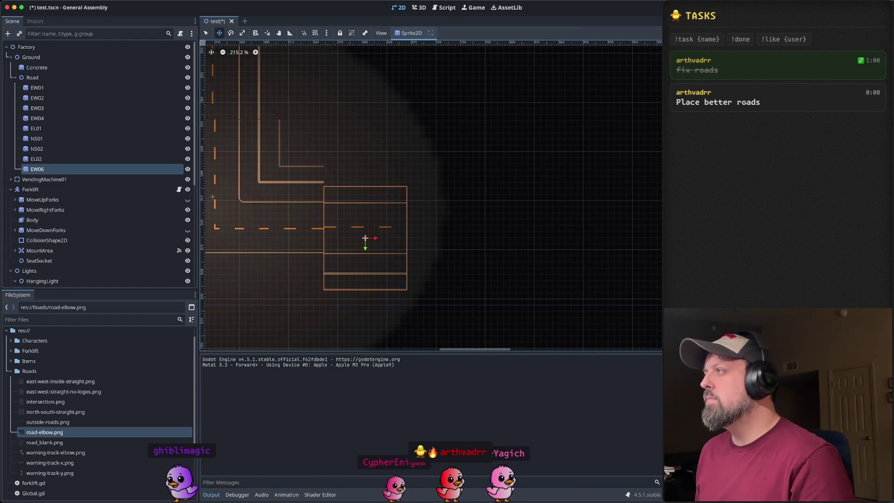
Step: Undo the accidental tilt and nudge EW06 up to line up with the lower east-west road
{"action": "mouse_move", "coordinate": [407, 238]}
{"action": "left_mouse_down"}
{"action": "mouse_move", "coordinate": [396, 265]}
{"action": "mouse_move", "coordinate": [407, 236]}
{"action": "left_mouse_up"}
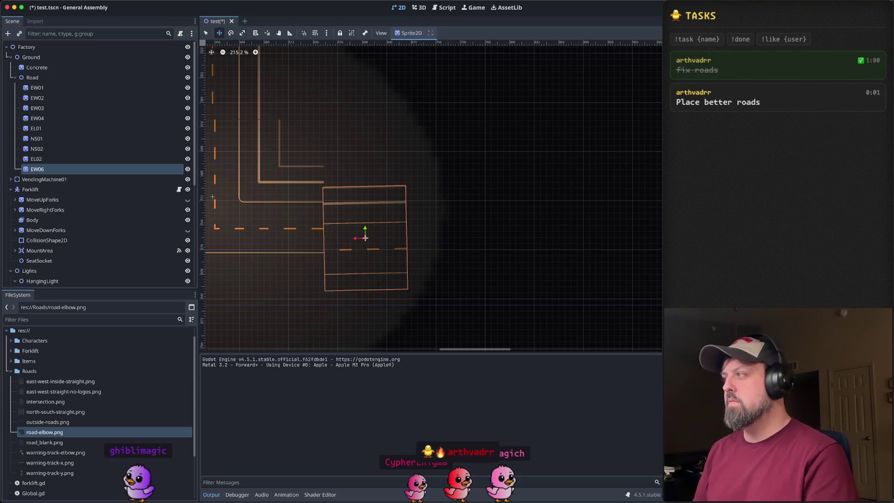
{"action": "key", "text": "ctrl+z"}
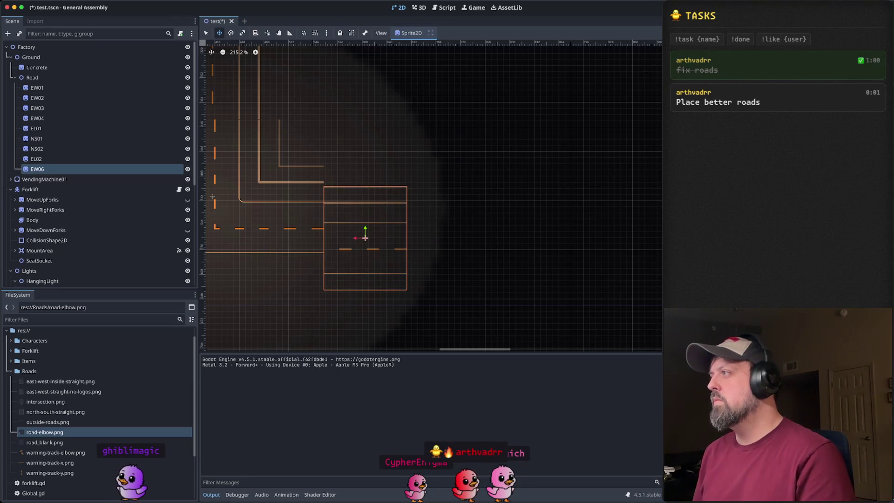
{"action": "mouse_move", "coordinate": [366, 232]}
{"action": "left_mouse_down"}
{"action": "mouse_move", "coordinate": [367, 211]}
{"action": "mouse_move", "coordinate": [381, 207]}
{"action": "left_mouse_up"}
{"action": "scroll", "coordinate": [344, 239], "scroll_direction": "up", "scroll_amount": 3}
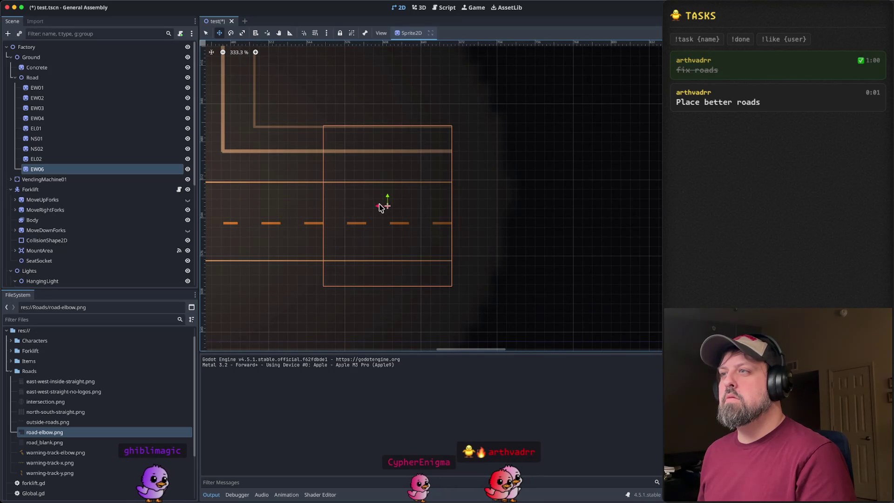
{"action": "key", "text": "Escape"}
{"action": "scroll", "coordinate": [406, 249], "scroll_direction": "down", "scroll_amount": 7}
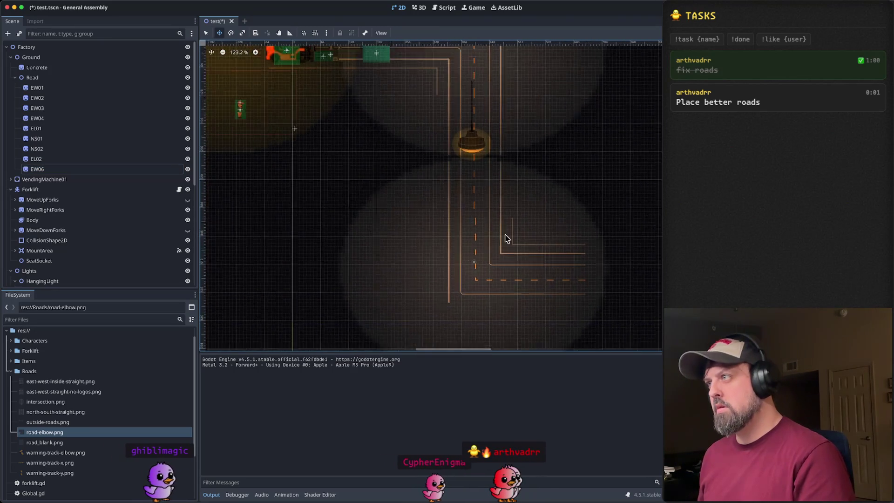
{"action": "scroll", "coordinate": [510, 224], "scroll_direction": "down", "scroll_amount": 3}
{"action": "mouse_move", "coordinate": [503, 200]}
{"action": "left_mouse_down"}
{"action": "mouse_move", "coordinate": [447, 237]}
{"action": "mouse_move", "coordinate": [345, 195]}
{"action": "mouse_move", "coordinate": [393, 216]}
{"action": "left_mouse_up"}
{"action": "scroll", "coordinate": [416, 258], "scroll_direction": "up", "scroll_amount": 3}
{"action": "scroll", "coordinate": [331, 184], "scroll_direction": "down", "scroll_amount": 3}
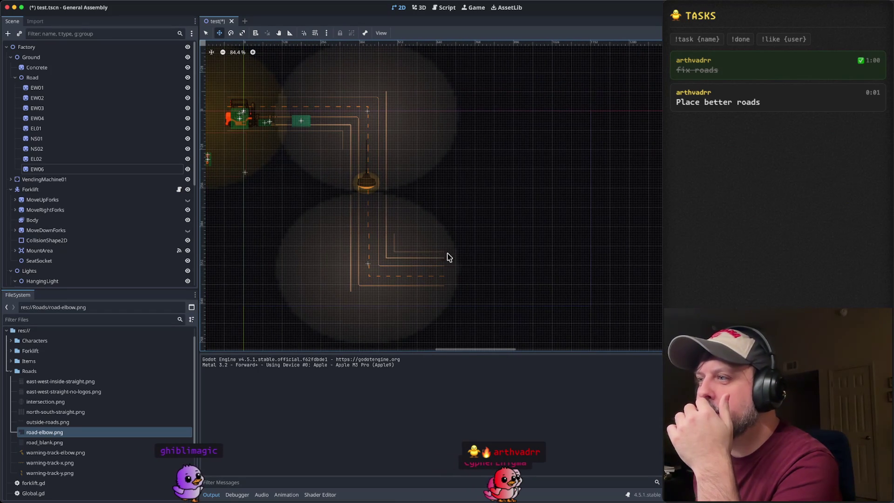
{"action": "left_click_drag", "start_coordinate": [350, 304], "coordinate": [397, 211]}
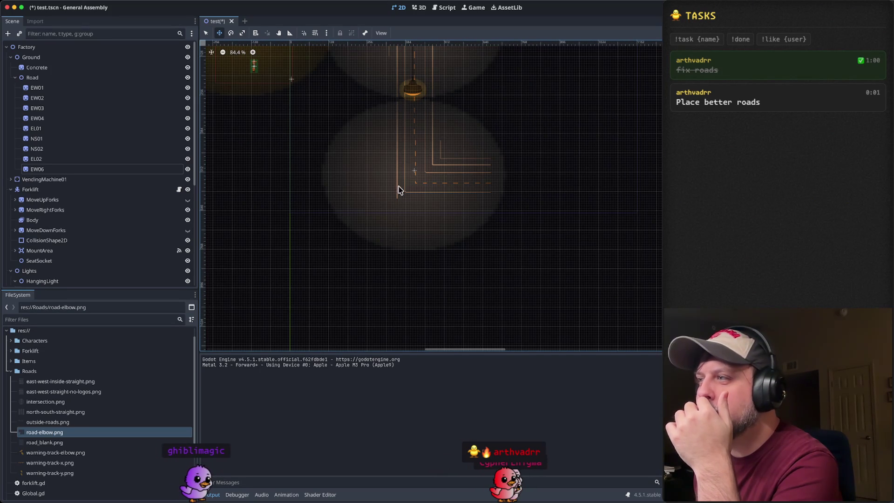
{"action": "scroll", "coordinate": [446, 234], "scroll_direction": "up", "scroll_amount": 5}
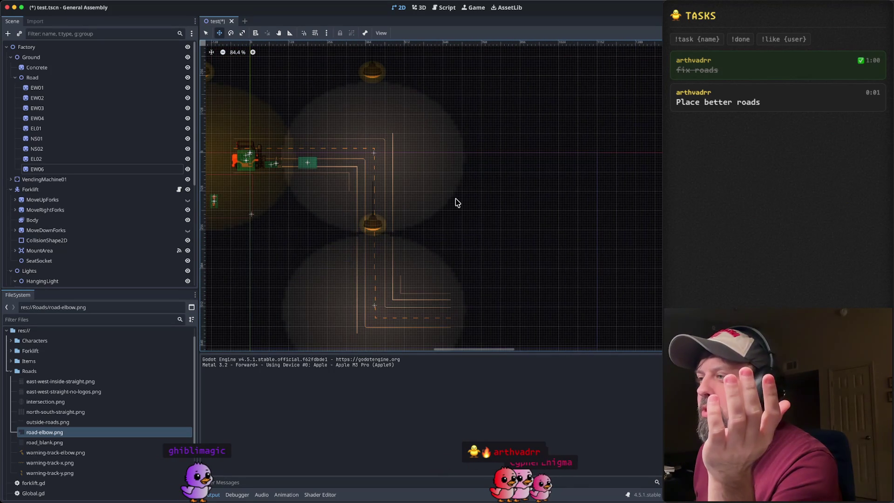
{"action": "scroll", "coordinate": [403, 169], "scroll_direction": "right", "scroll_amount": 3}
{"action": "scroll", "coordinate": [371, 274], "scroll_direction": "down", "scroll_amount": 2}
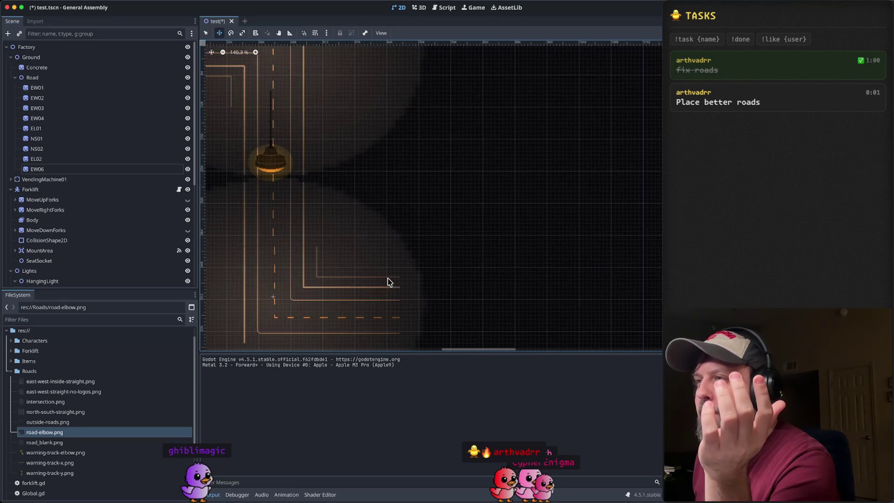
{"action": "scroll", "coordinate": [372, 242], "scroll_direction": "down", "scroll_amount": 2}
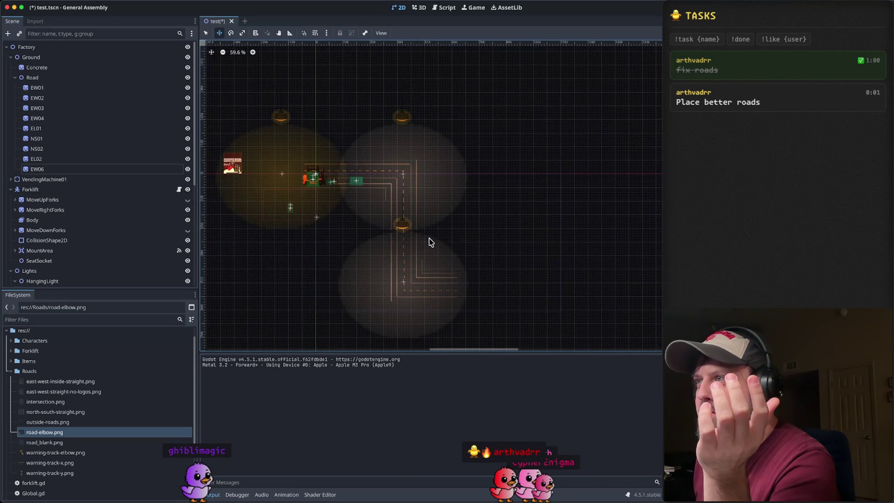
{"action": "scroll", "coordinate": [380, 205], "scroll_direction": "up", "scroll_amount": 2}
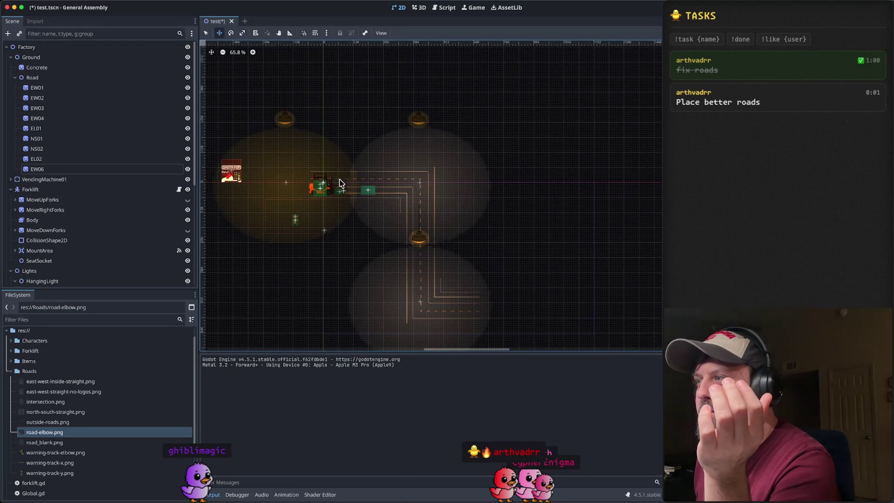
{"action": "scroll", "coordinate": [339, 180], "scroll_direction": "right", "scroll_amount": 5}
{"action": "scroll", "coordinate": [277, 234], "scroll_direction": "up", "scroll_amount": 4}
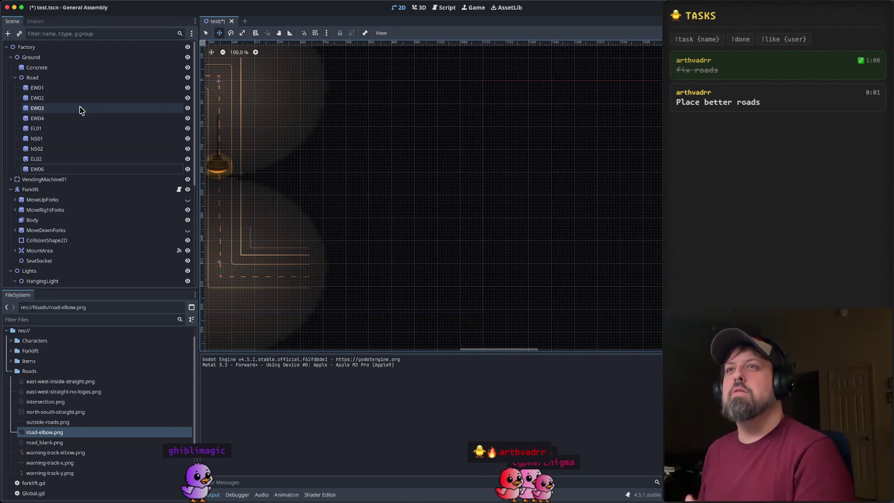
Step: Duplicate EW06 as EW07 and butt the copy against EW06's right end to lengthen the road
{"action": "left_click", "coordinate": [57, 170]}
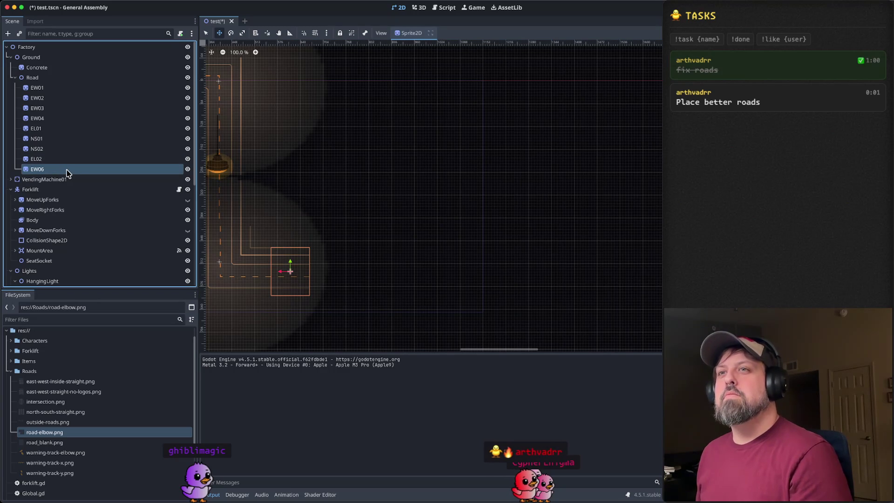
{"action": "right_click", "coordinate": [72, 172]}
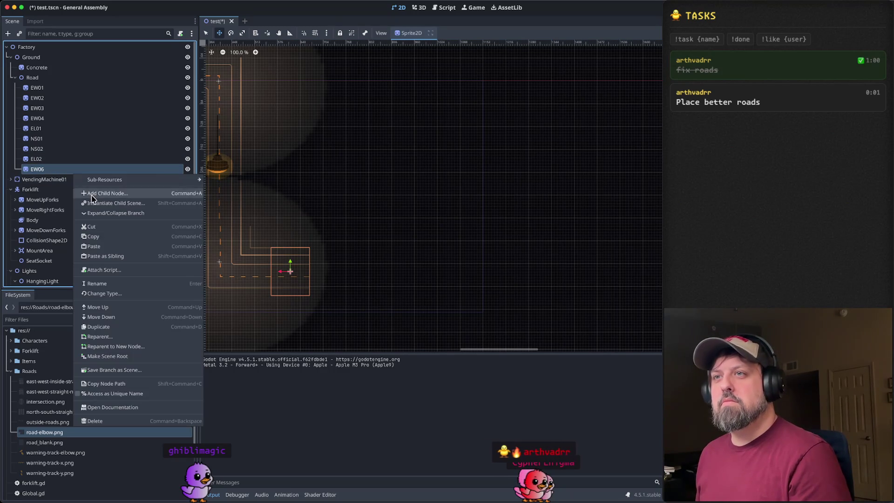
{"action": "left_click", "coordinate": [116, 256]}
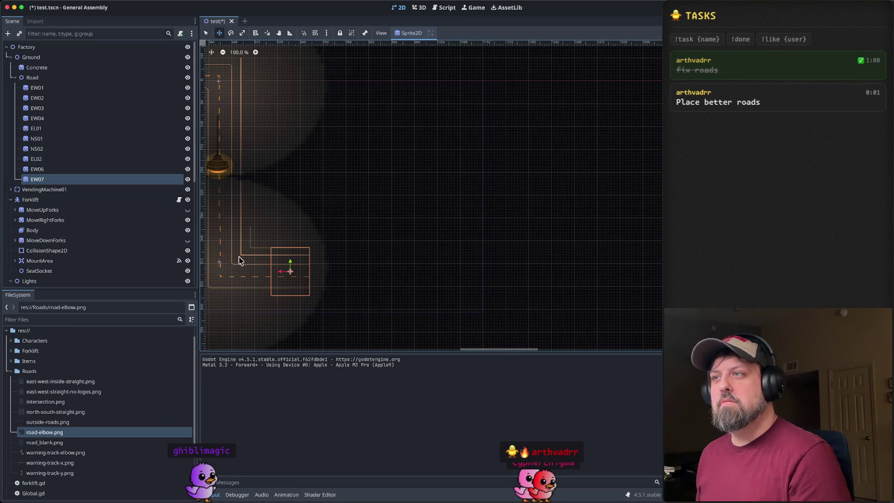
{"action": "left_click_drag", "start_coordinate": [286, 274], "coordinate": [325, 272]}
{"action": "scroll", "coordinate": [326, 267], "scroll_direction": "up", "scroll_amount": 5}
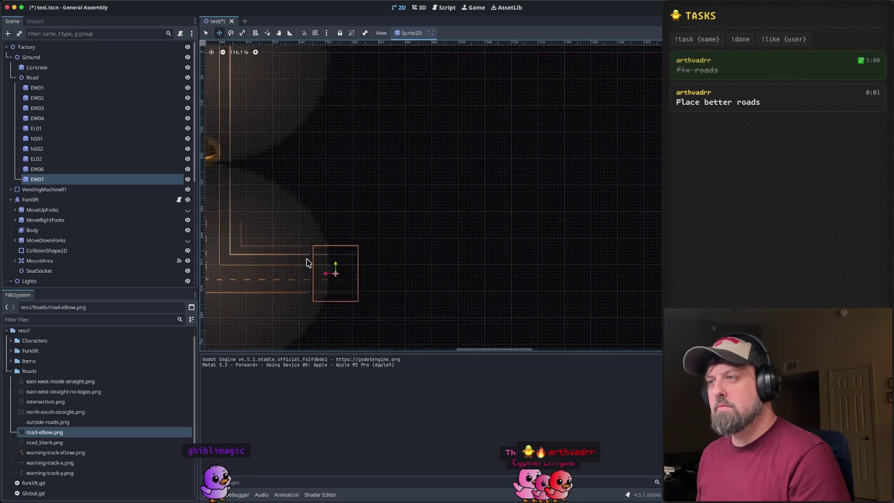
{"action": "scroll", "coordinate": [401, 259], "scroll_direction": "up", "scroll_amount": 4}
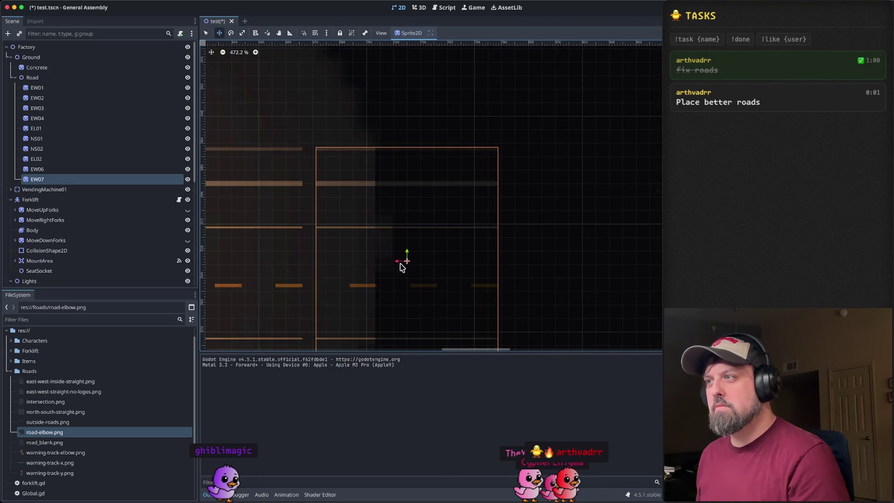
{"action": "mouse_move", "coordinate": [401, 259]}
{"action": "left_mouse_down"}
{"action": "mouse_move", "coordinate": [387, 263]}
{"action": "mouse_move", "coordinate": [385, 255]}
{"action": "left_mouse_up"}
{"action": "scroll", "coordinate": [359, 232], "scroll_direction": "down", "scroll_amount": 9}
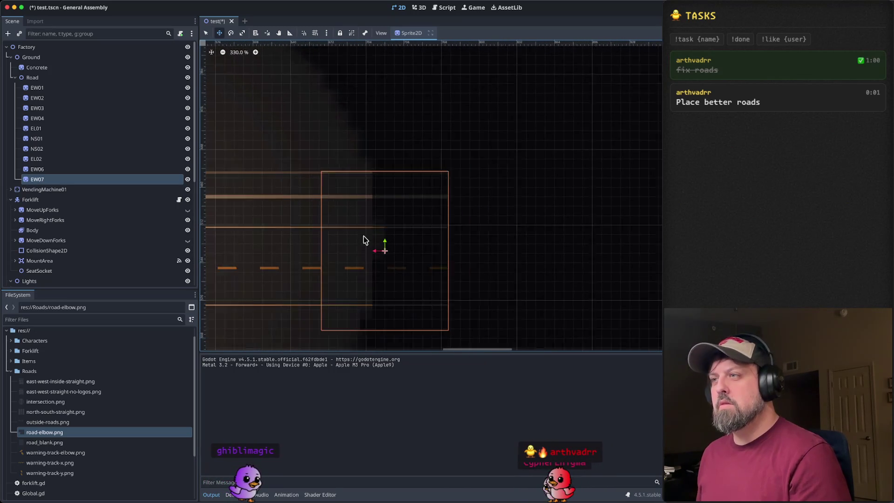
{"action": "key", "text": "Escape"}
{"action": "scroll", "coordinate": [347, 224], "scroll_direction": "down", "scroll_amount": 10}
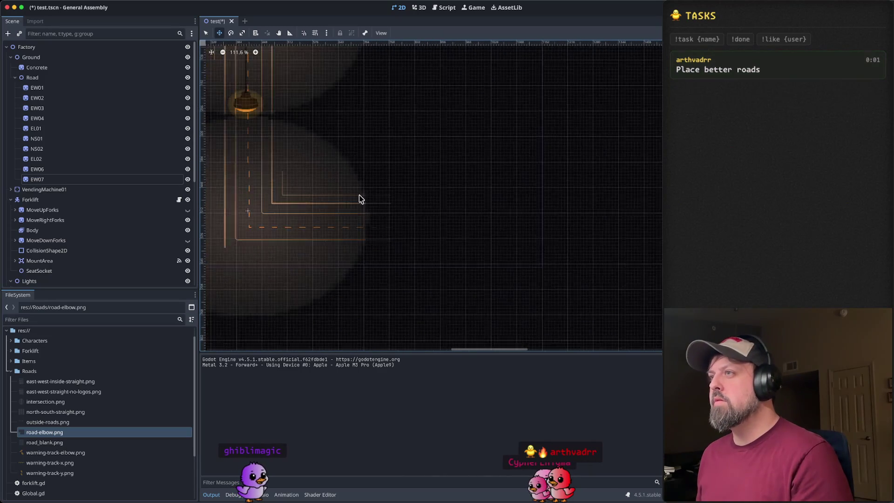
Step: Paste a copy of the original HangingLight and move it down toward the lower area
{"action": "scroll", "coordinate": [82, 195], "scroll_direction": "down", "scroll_amount": 5}
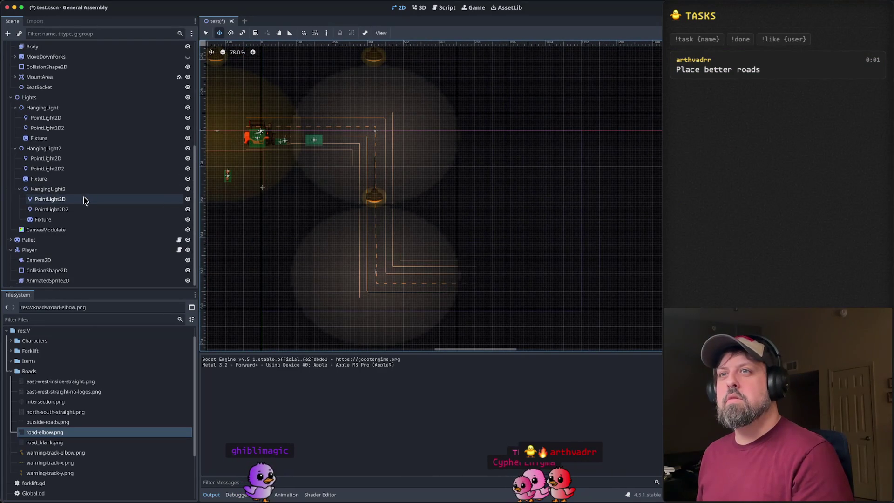
{"action": "left_click", "coordinate": [84, 189]}
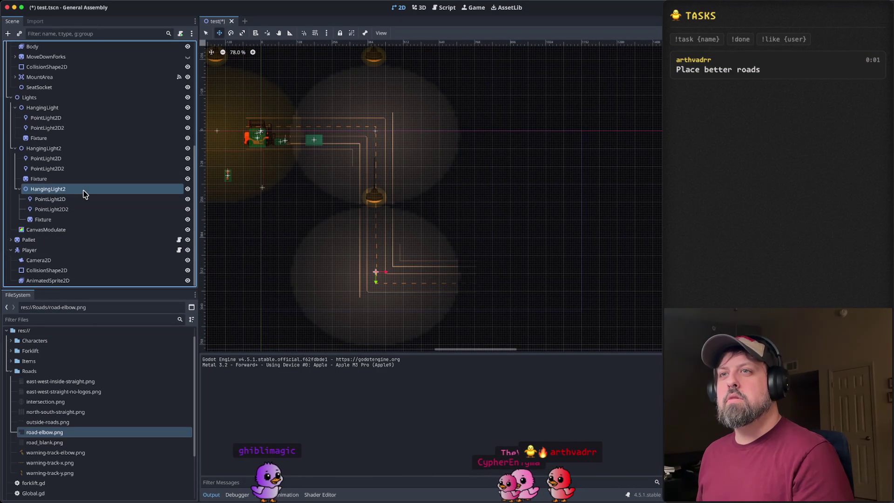
{"action": "left_click", "coordinate": [75, 148]}
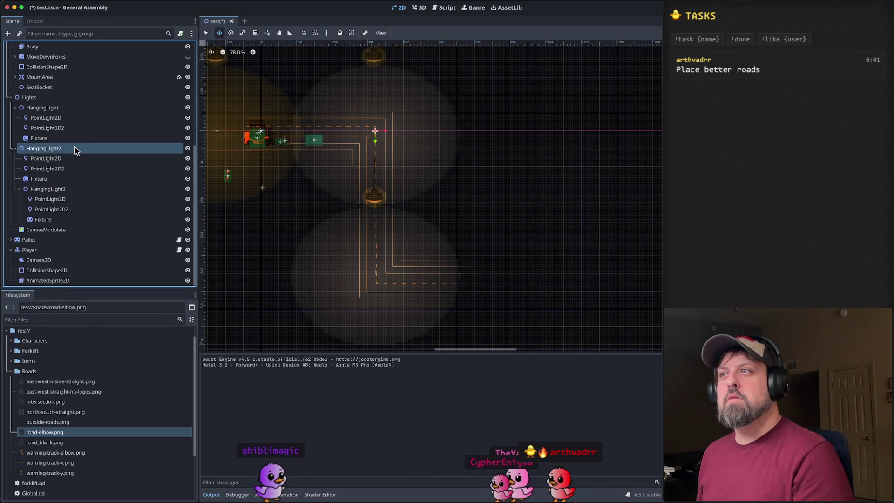
{"action": "left_click", "coordinate": [73, 109]}
{"action": "left_click_drag", "start_coordinate": [264, 194], "coordinate": [397, 226]}
{"action": "key", "text": "ctrl+v"}
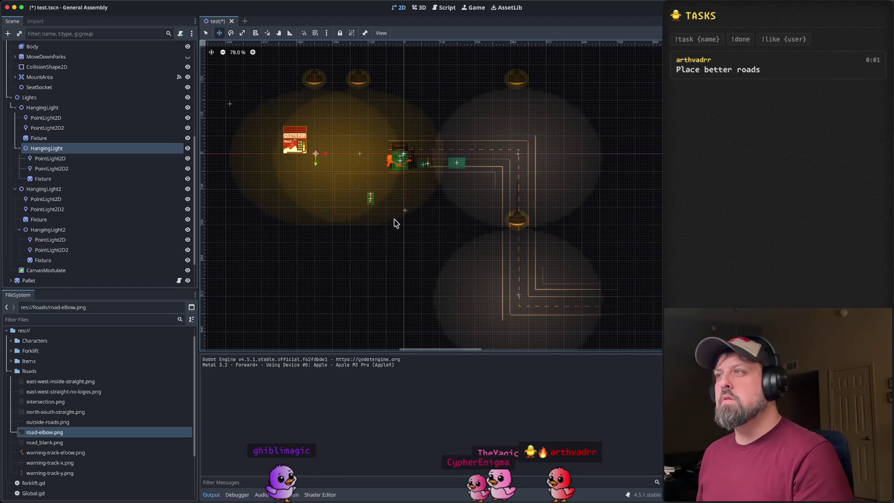
{"action": "mouse_move", "coordinate": [315, 164]}
{"action": "left_mouse_down"}
{"action": "mouse_move", "coordinate": [332, 297]}
{"action": "mouse_move", "coordinate": [367, 287]}
{"action": "left_mouse_up"}
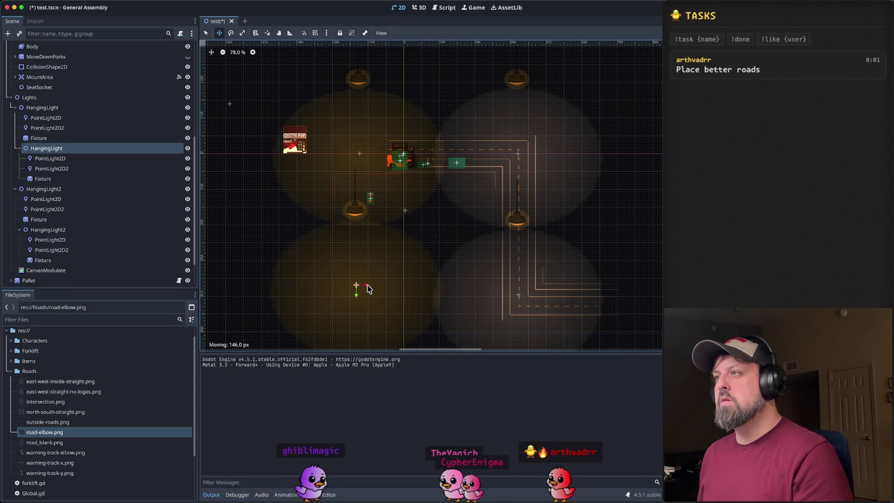
Step: Duplicate the hanging light again and move the new lamp up into the top row
{"action": "scroll", "coordinate": [473, 253], "scroll_direction": "right", "scroll_amount": 5}
{"action": "scroll", "coordinate": [419, 233], "scroll_direction": "down", "scroll_amount": 3}
{"action": "key", "text": "super+d"}
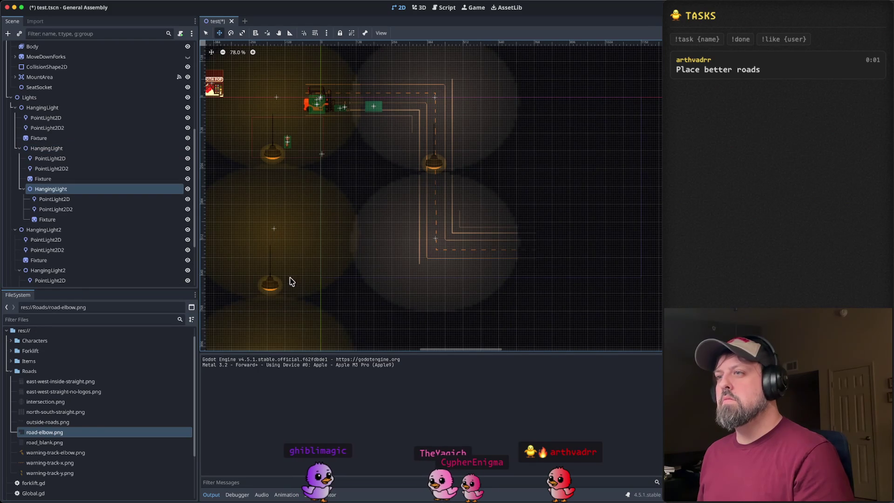
{"action": "scroll", "coordinate": [363, 237], "scroll_direction": "down", "scroll_amount": 7}
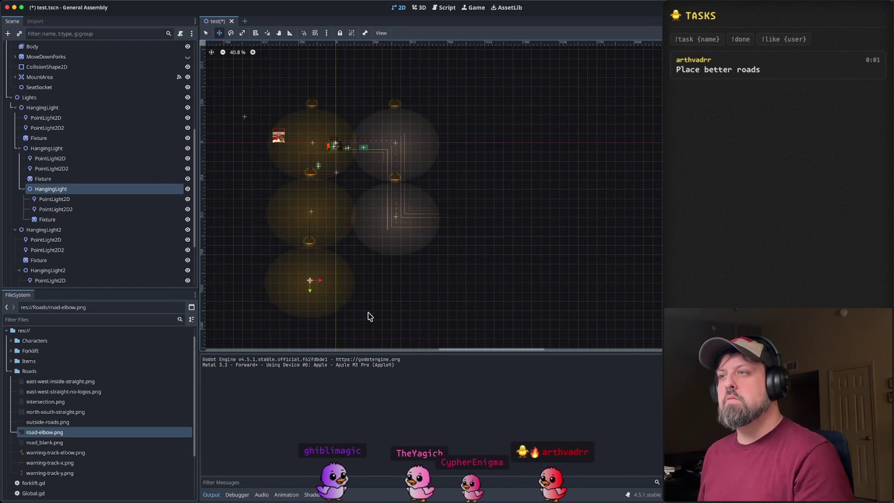
{"action": "mouse_move", "coordinate": [313, 290]}
{"action": "left_mouse_down"}
{"action": "mouse_move", "coordinate": [336, 189]}
{"action": "mouse_move", "coordinate": [365, 184]}
{"action": "left_mouse_up"}
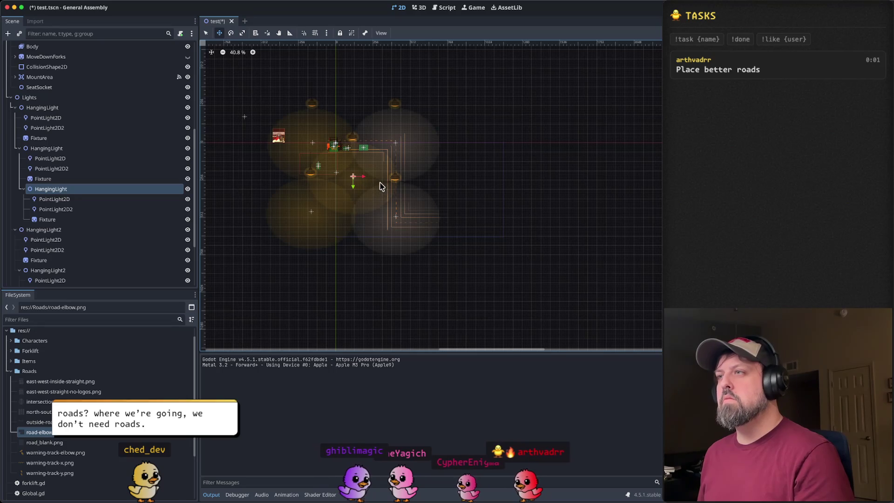
Step: Paste a nested light copy, move it down, then delete the nested copies
{"action": "key", "text": "ctrl+v"}
{"action": "mouse_move", "coordinate": [395, 156]}
{"action": "left_mouse_down"}
{"action": "mouse_move", "coordinate": [393, 337]}
{"action": "mouse_move", "coordinate": [376, 334]}
{"action": "mouse_move", "coordinate": [367, 254]}
{"action": "left_mouse_up"}
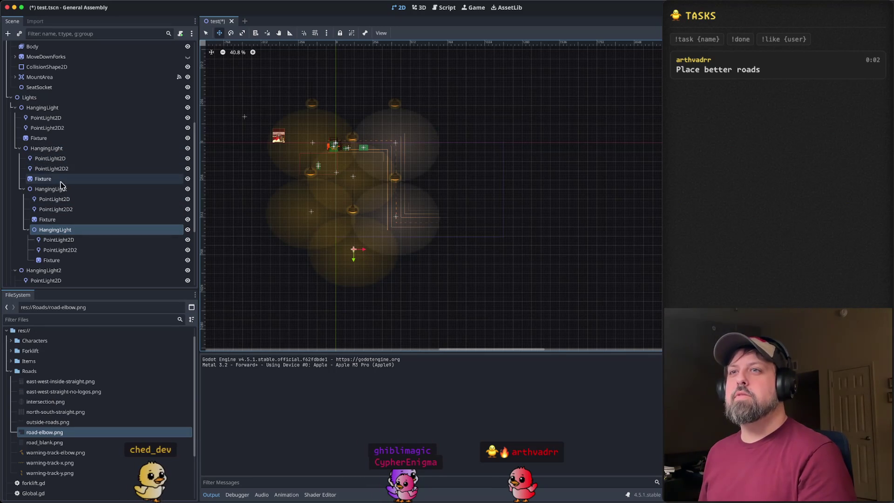
{"action": "key", "text": "Delete"}
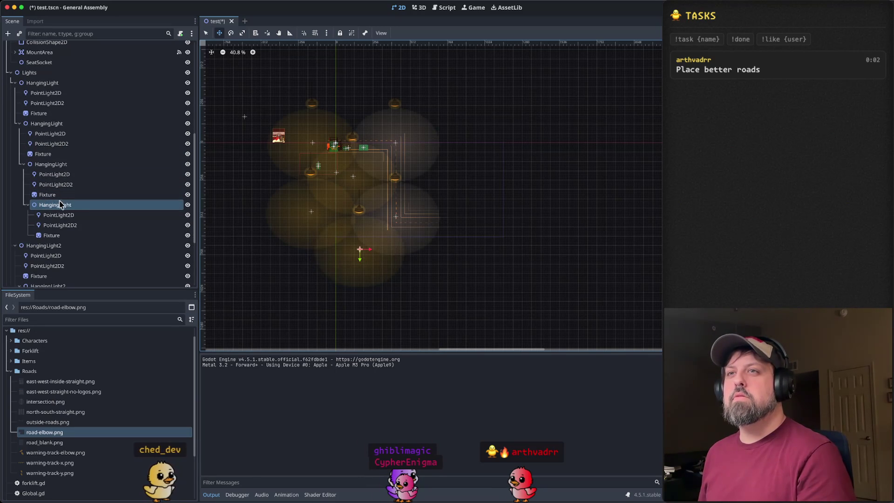
{"action": "key", "text": "Delete"}
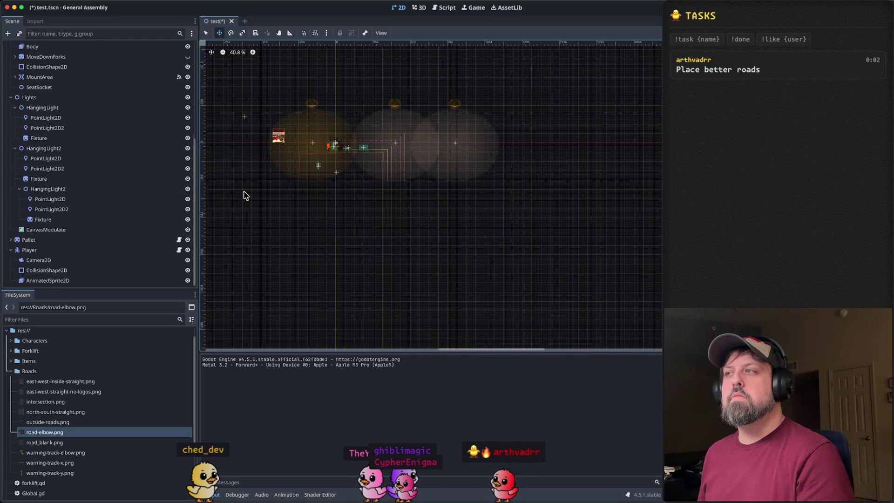
Step: Remove the third light, duplicate HangingLight2 as HangingLight3 and move it down 448 px over the road bend
{"action": "key", "text": "ctrl+z"}
{"action": "left_click", "coordinate": [18, 189]}
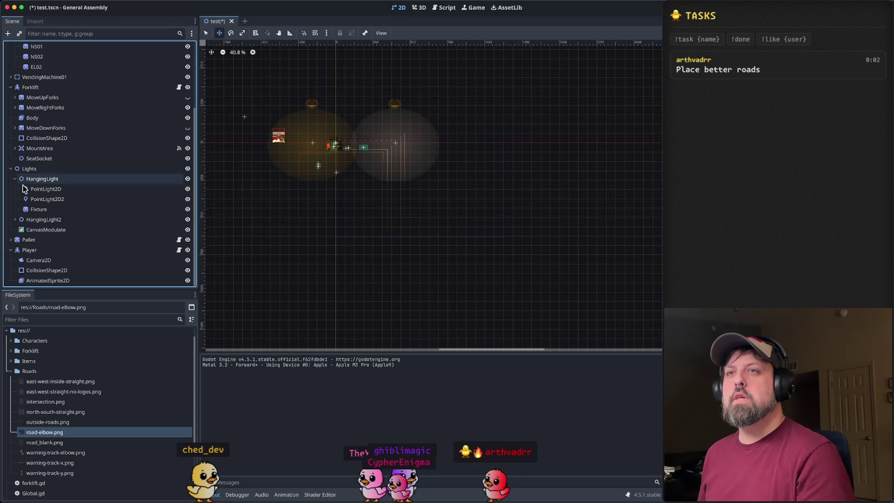
{"action": "left_click", "coordinate": [16, 180]}
{"action": "left_click", "coordinate": [42, 221]}
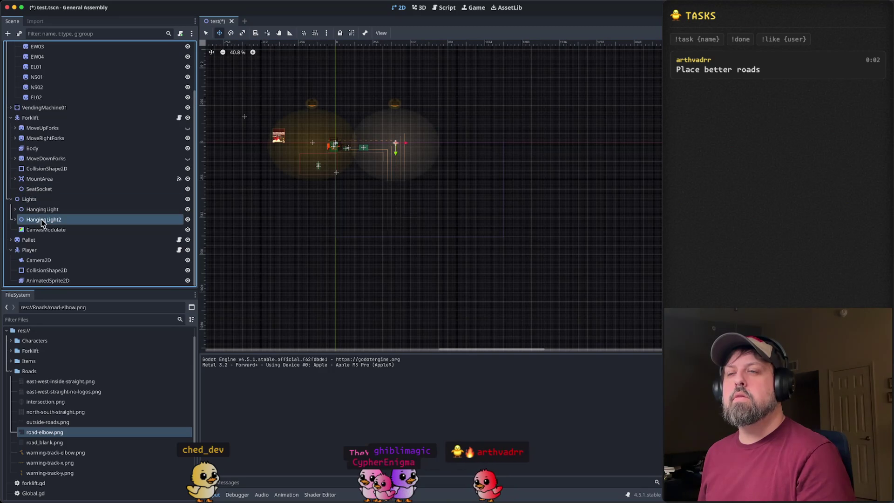
{"action": "right_click", "coordinate": [45, 222]}
{"action": "left_click", "coordinate": [95, 292]}
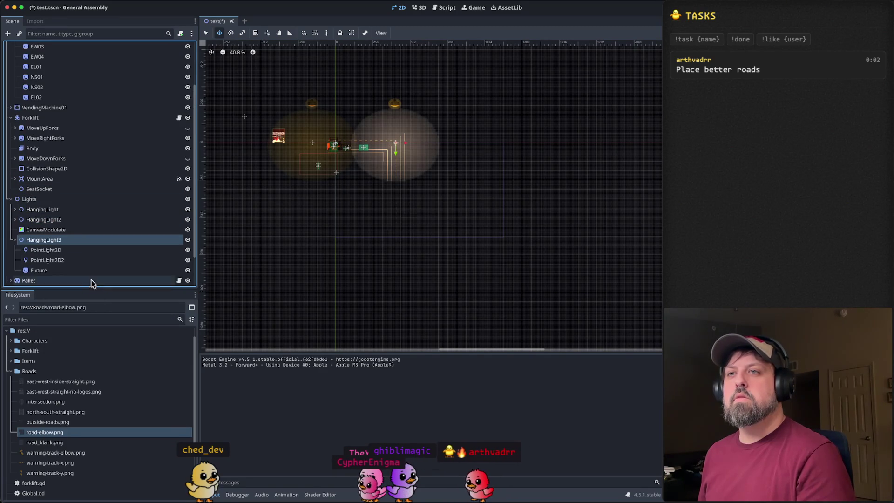
{"action": "left_click_drag", "start_coordinate": [396, 153], "coordinate": [396, 219]}
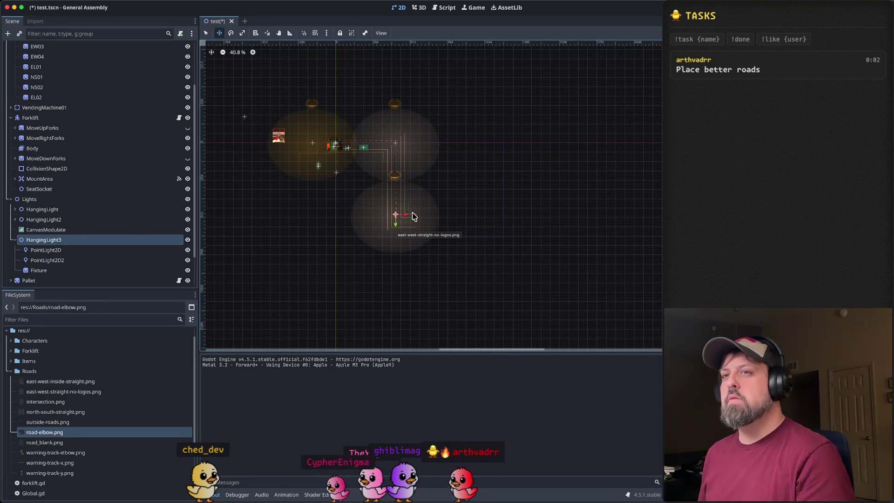
Step: Paste the light as sibling HangingLight4 instead of nesting it under HangingLight3
{"action": "left_click", "coordinate": [64, 242]}
{"action": "left_click", "coordinate": [14, 239]}
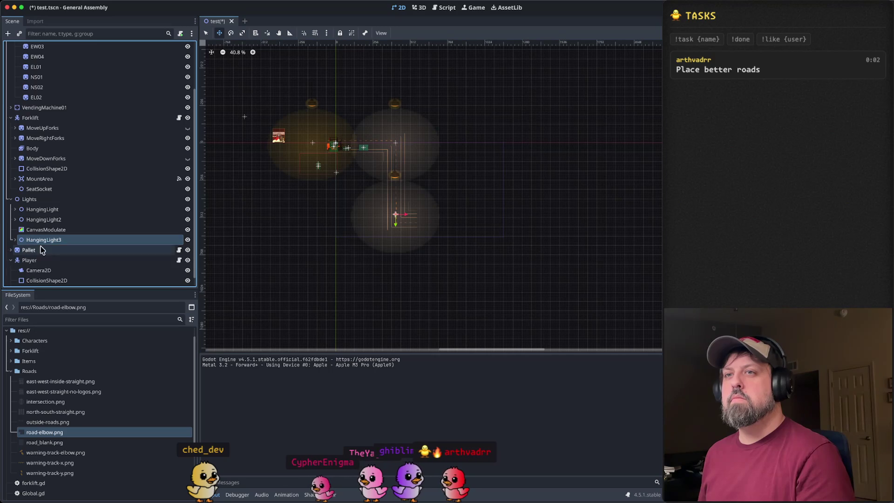
{"action": "key", "text": "super+v"}
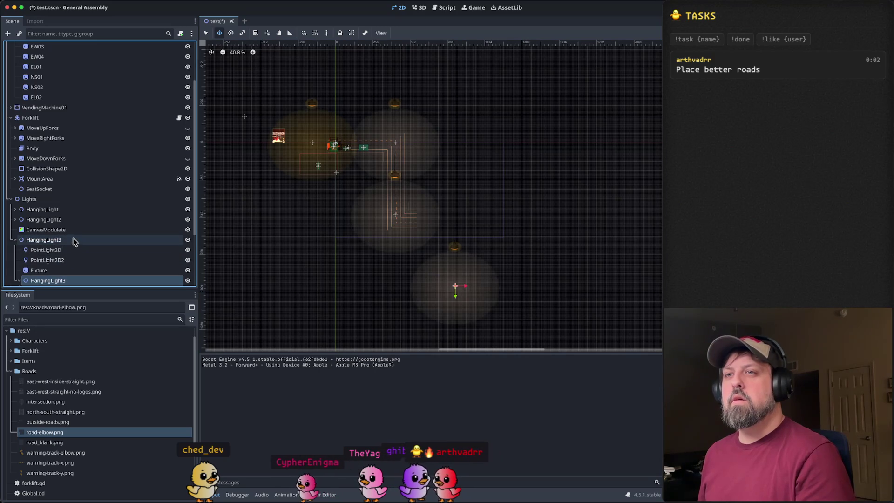
{"action": "key", "text": "super+z"}
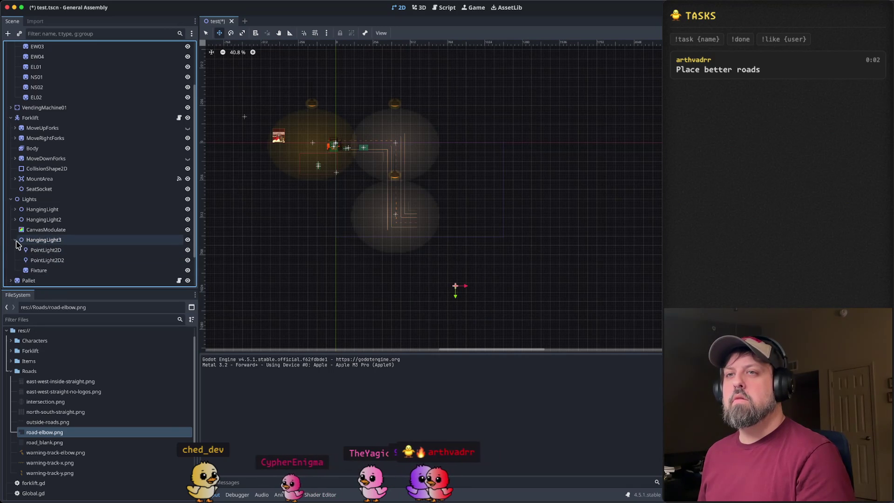
{"action": "right_click", "coordinate": [45, 241]}
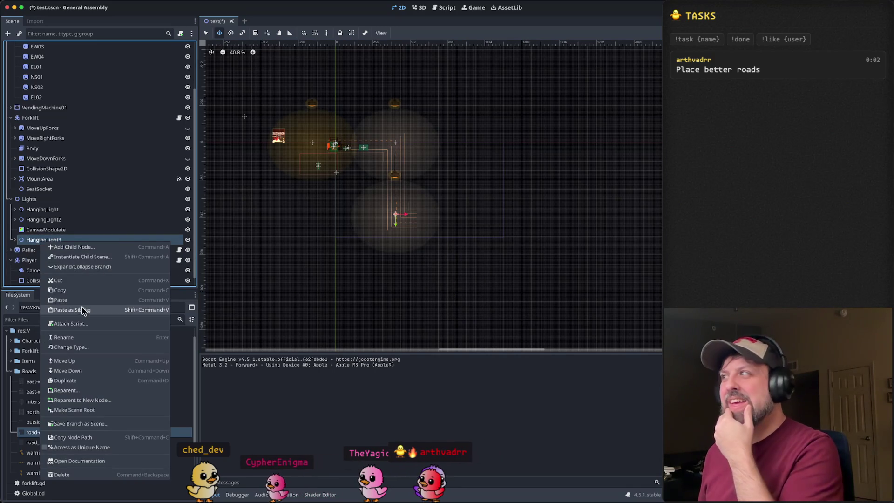
{"action": "left_click", "coordinate": [81, 310]}
{"action": "left_click", "coordinate": [15, 251]}
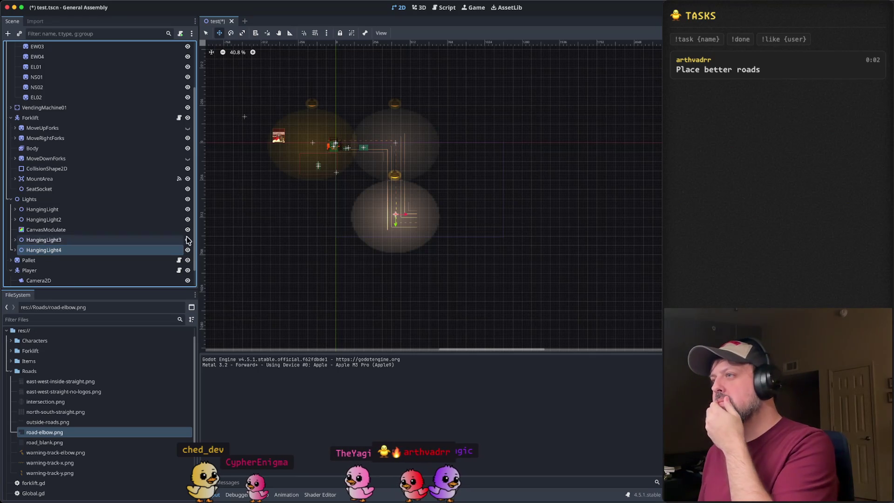
{"action": "scroll", "coordinate": [407, 214], "scroll_direction": "up", "scroll_amount": 5}
{"action": "scroll", "coordinate": [438, 200], "scroll_direction": "up", "scroll_amount": 3}
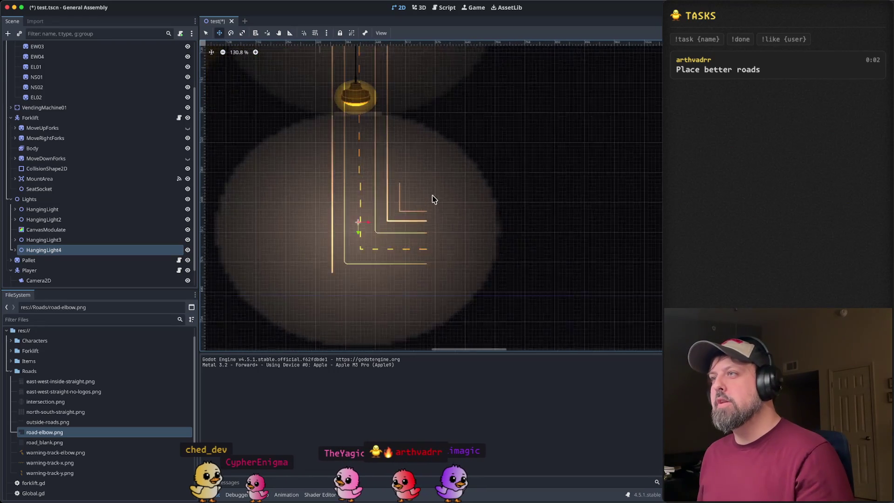
{"action": "scroll", "coordinate": [432, 194], "scroll_direction": "down", "scroll_amount": 5}
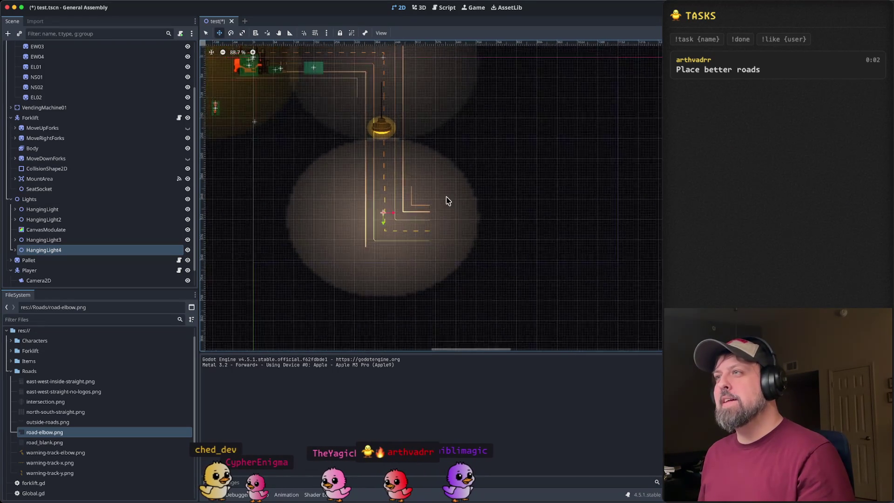
{"action": "scroll", "coordinate": [414, 195], "scroll_direction": "up", "scroll_amount": 5}
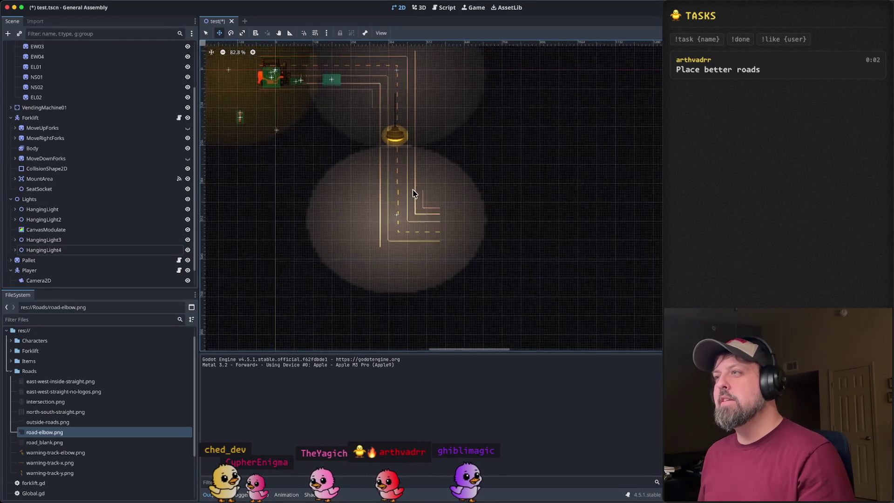
Step: Save and run the game, seat the player in the forklift and drive right with the pallet
{"action": "key", "text": "super+r"}
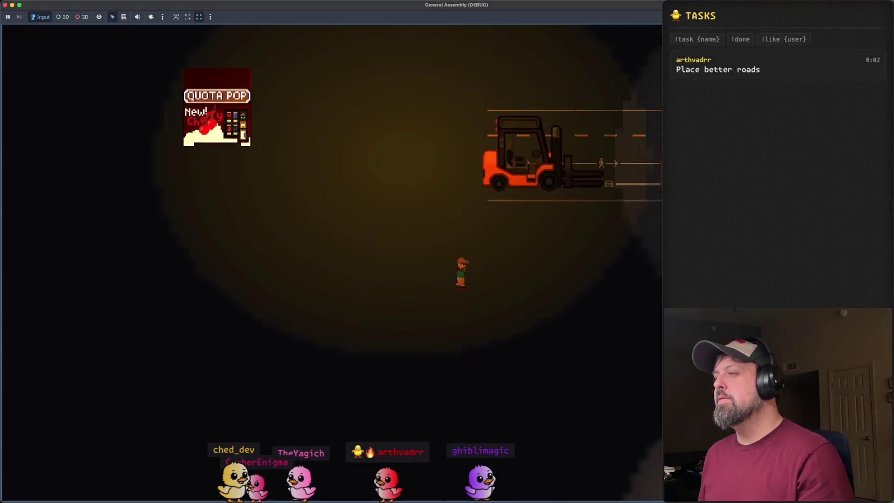
{"action": "key", "text": "w"}
{"action": "key", "text": "e"}
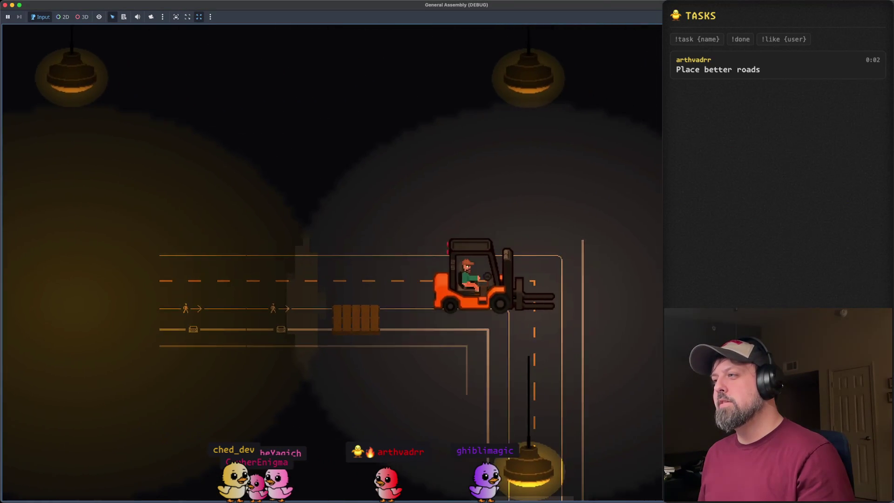
{"action": "key", "text": "s"}
{"action": "key", "text": "a"}
{"action": "key", "text": "d"}
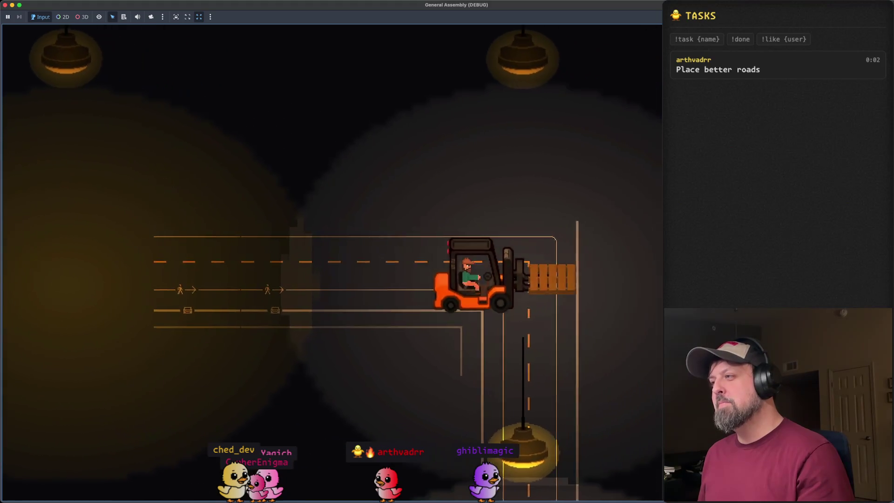
Step: Drive the forklift round the corner, down, left and back up along the roads
{"action": "key", "text": "s"}
{"action": "key", "text": "s"}
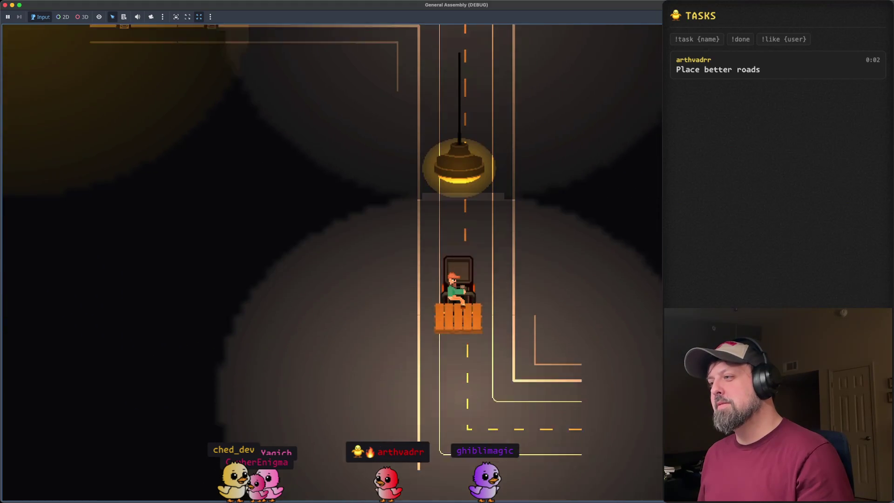
{"action": "key", "text": "a"}
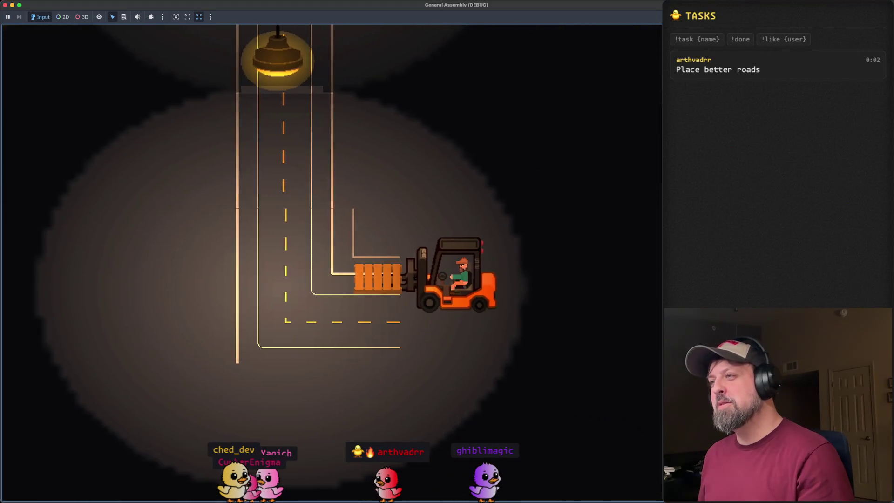
{"action": "key", "text": "s"}
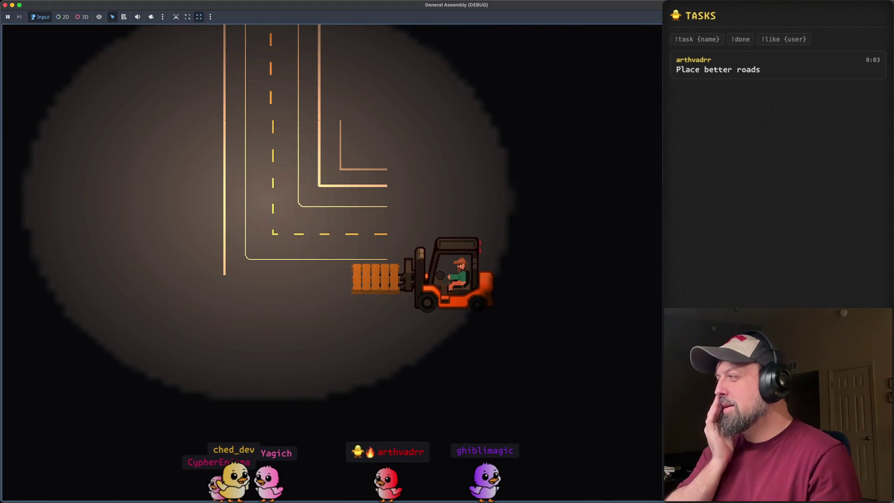
{"action": "key", "text": "a"}
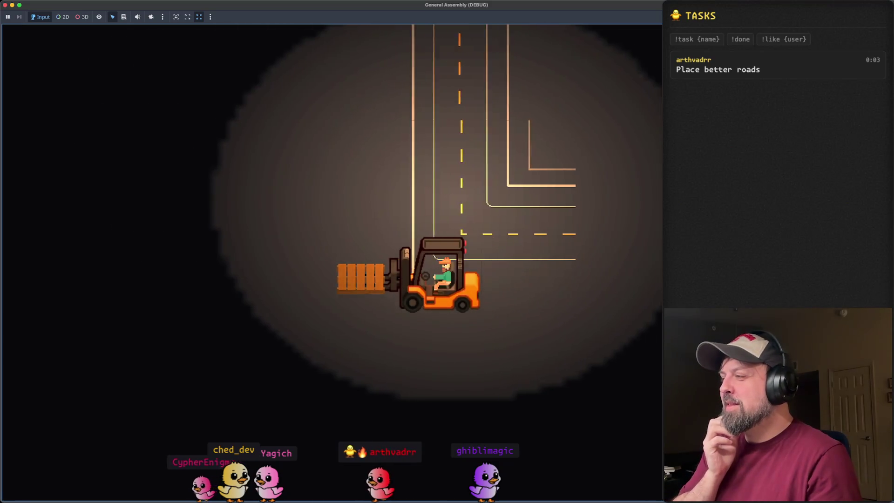
{"action": "key", "text": "w"}
{"action": "key", "text": "w"}
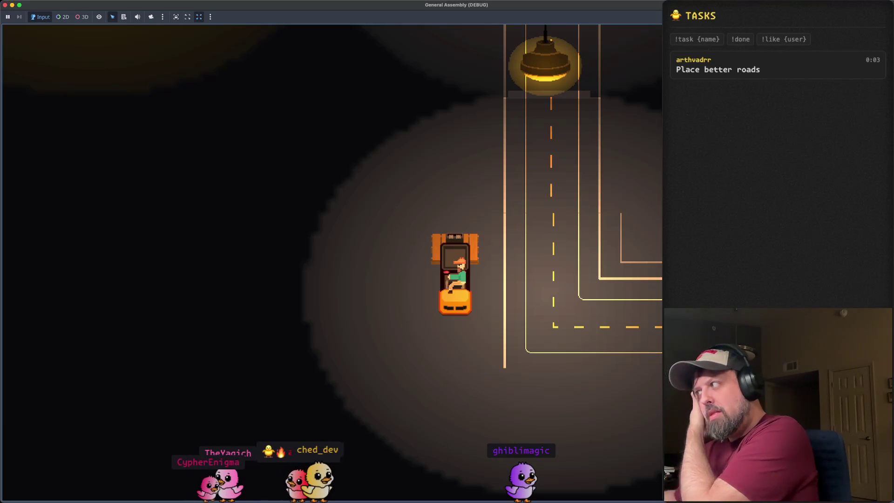
{"action": "key", "text": "Right"}
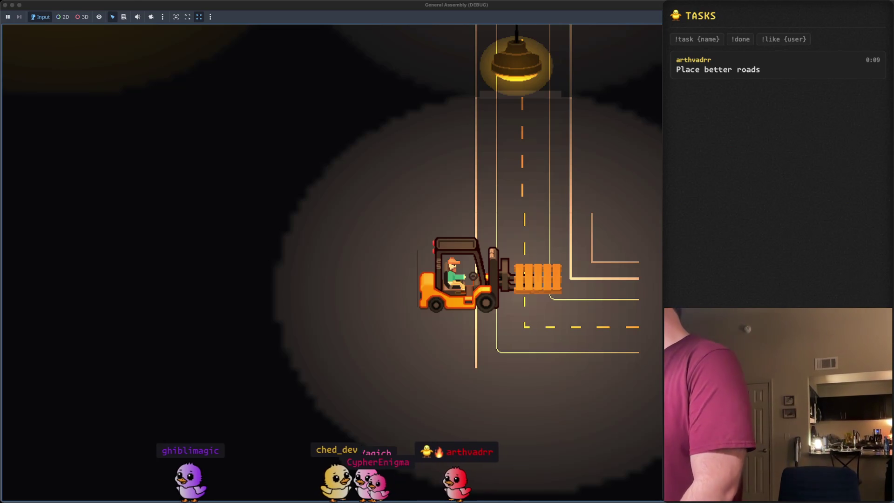
Step: Switch from the running game to the browser
{"action": "key", "text": "super+Tab"}
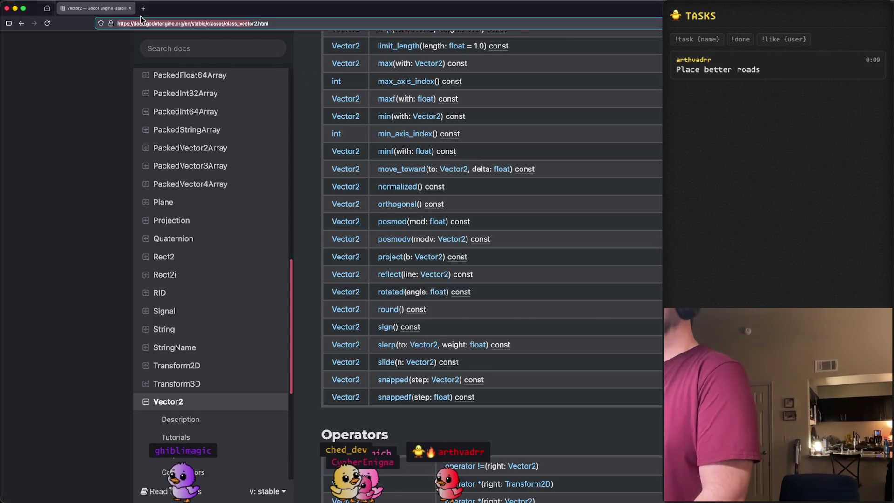
Step: Open YouTube in a new tab and search for 'pixel art tips'
{"action": "left_click", "coordinate": [145, 10]}
{"action": "type", "text": "youtube.com/"}
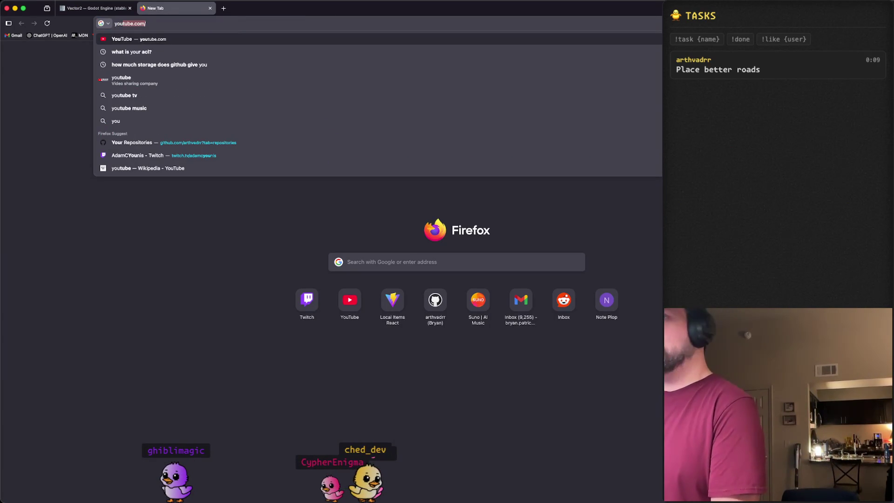
{"action": "key", "text": "Return"}
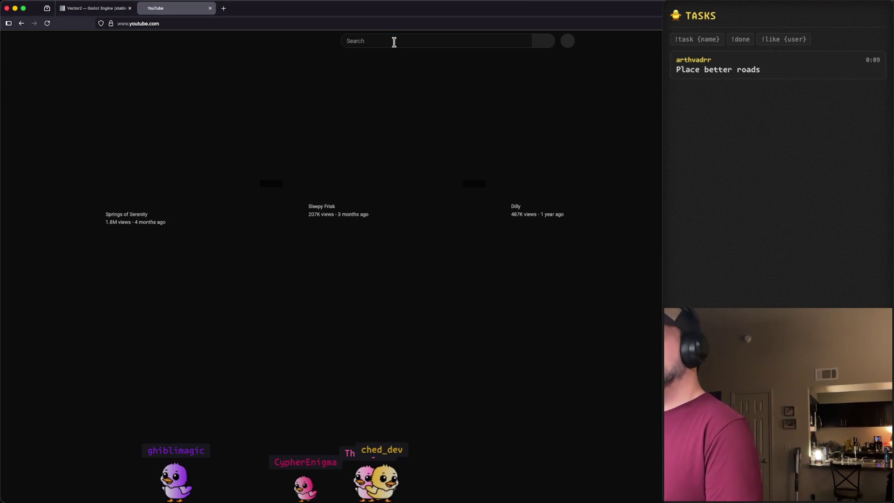
{"action": "left_click", "coordinate": [394, 42]}
{"action": "type", "text": "pixel art tip"}
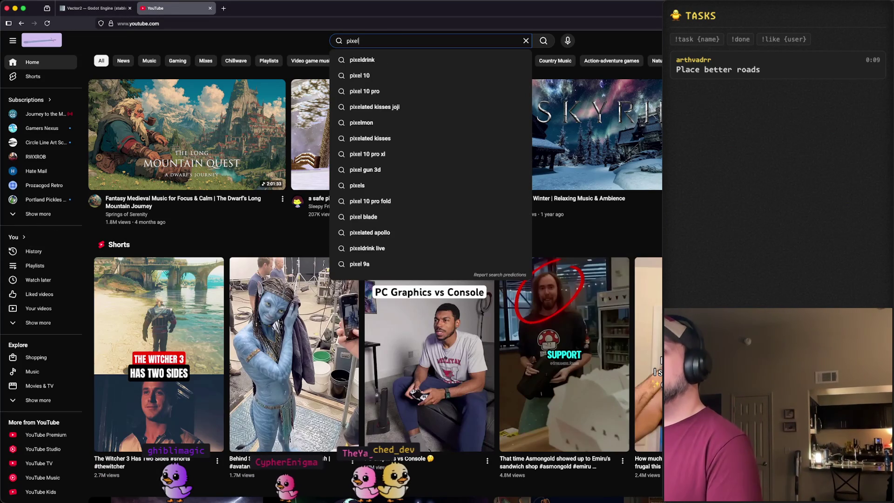
{"action": "type", "text": "s"}
{"action": "key", "text": "Return"}
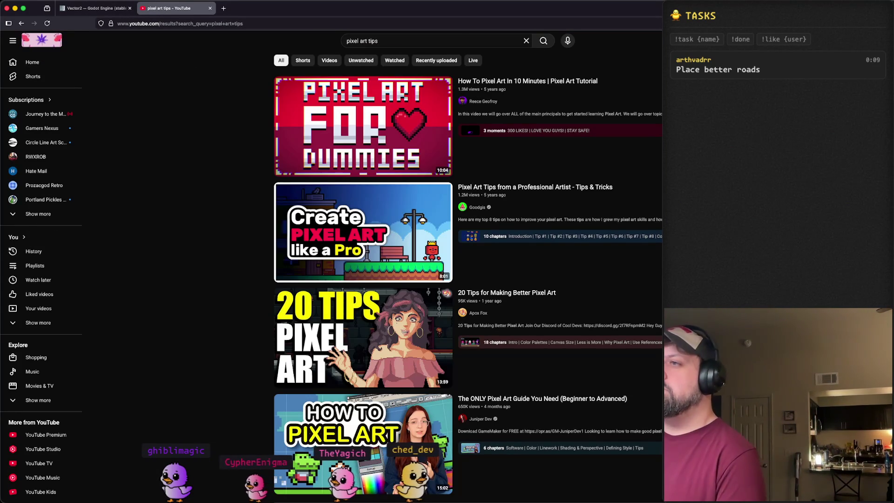
Step: Sample the 'Everything you need to know about Pixel Art' video, then return to the results
{"action": "scroll", "coordinate": [384, 291], "scroll_direction": "down", "scroll_amount": 3}
{"action": "scroll", "coordinate": [223, 219], "scroll_direction": "down", "scroll_amount": 9}
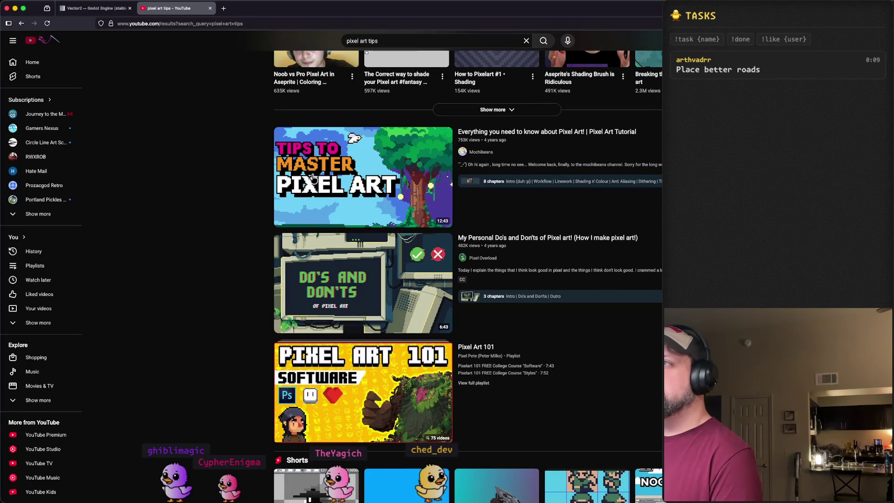
{"action": "left_click", "coordinate": [298, 196]}
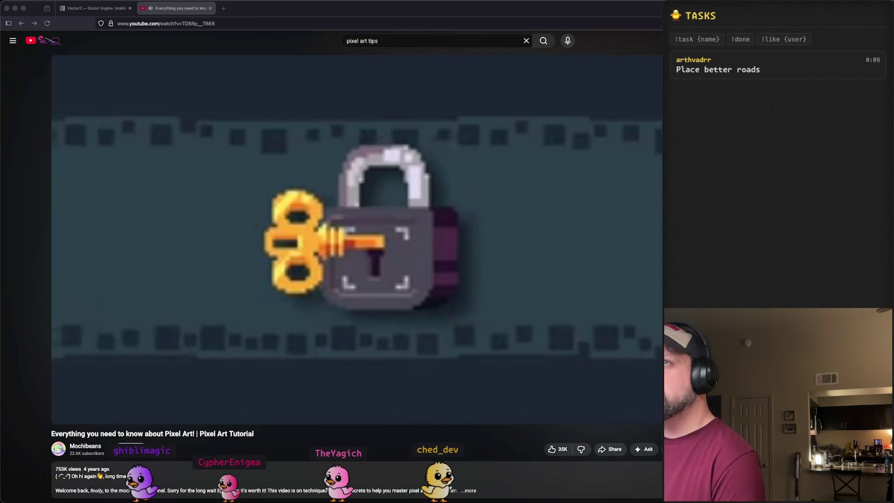
{"action": "left_click", "coordinate": [27, 23]}
Step: Scroll further through the results and open the Pixel Art Color palette tutorial
{"action": "scroll", "coordinate": [262, 213], "scroll_direction": "down", "scroll_amount": 5}
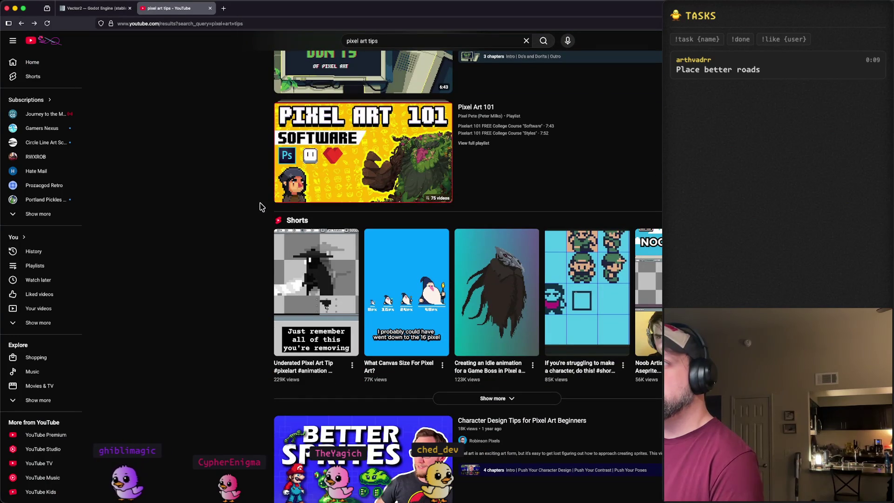
{"action": "scroll", "coordinate": [261, 207], "scroll_direction": "down", "scroll_amount": 7}
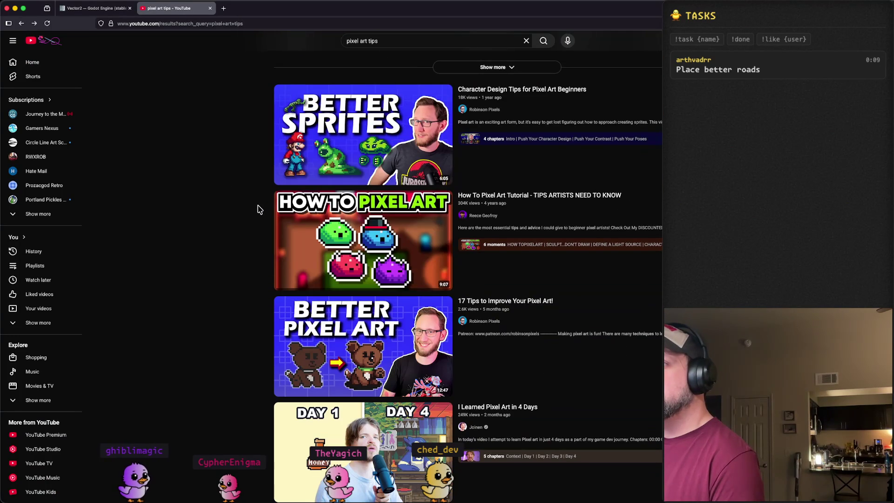
{"action": "scroll", "coordinate": [258, 208], "scroll_direction": "down", "scroll_amount": 3}
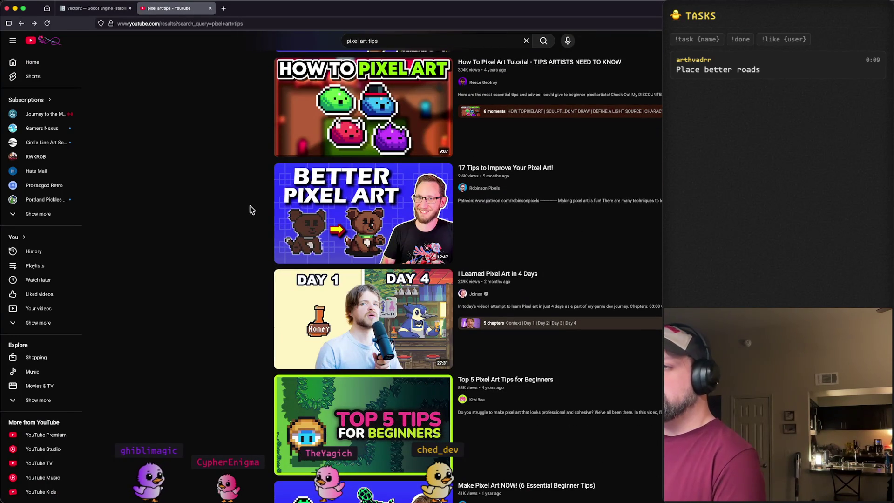
{"action": "scroll", "coordinate": [254, 197], "scroll_direction": "down", "scroll_amount": 7}
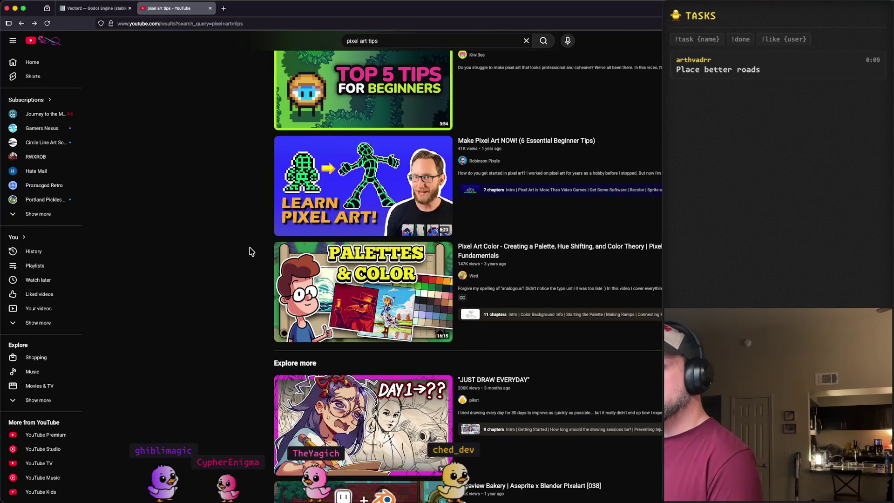
{"action": "scroll", "coordinate": [251, 252], "scroll_direction": "down", "scroll_amount": 4}
{"action": "scroll", "coordinate": [251, 251], "scroll_direction": "up", "scroll_amount": 2}
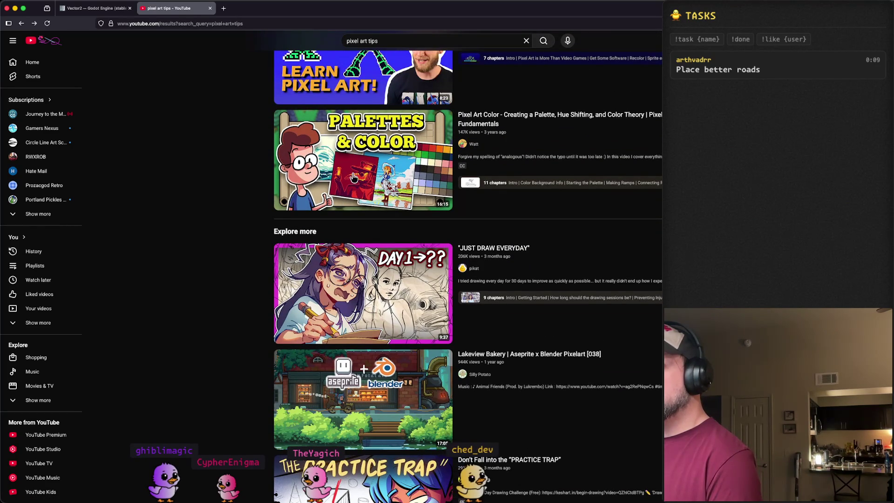
{"action": "left_click", "coordinate": [354, 158]}
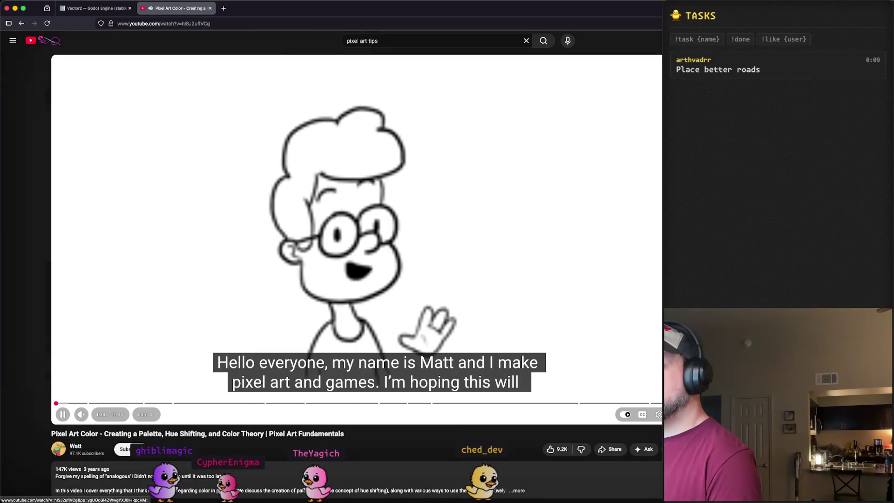
Step: Switch the Pixel Art Color tutorial to full screen
{"action": "key", "text": "f"}
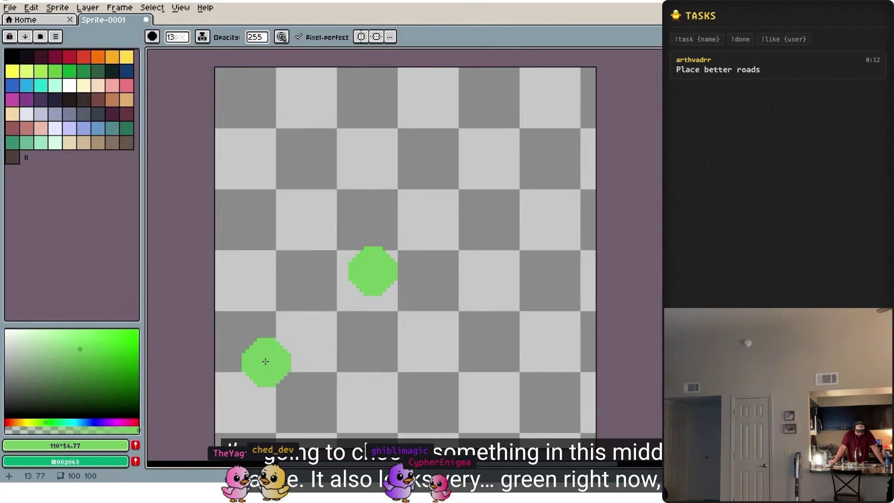
{"action": "left_click", "coordinate": [360, 290]}
{"action": "scroll", "coordinate": [361, 291], "scroll_direction": "up", "scroll_amount": 2}
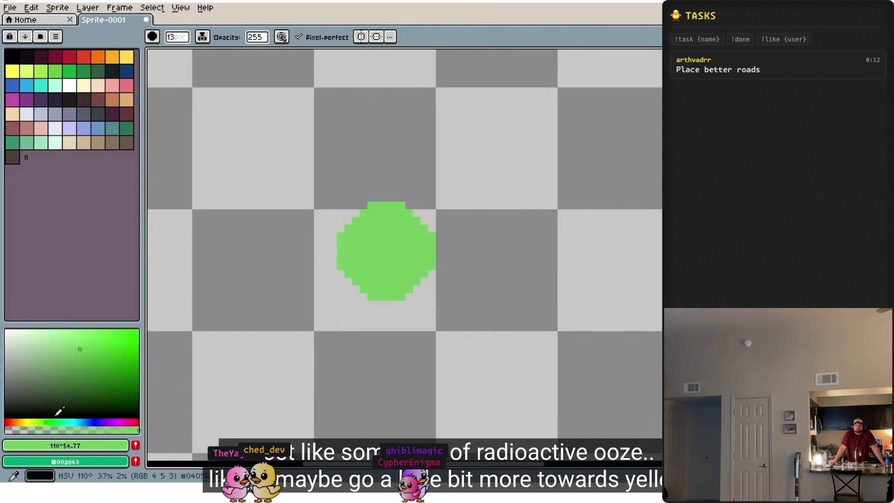
{"action": "left_click", "coordinate": [383, 250]}
{"action": "scroll", "coordinate": [391, 274], "scroll_direction": "down", "scroll_amount": 1}
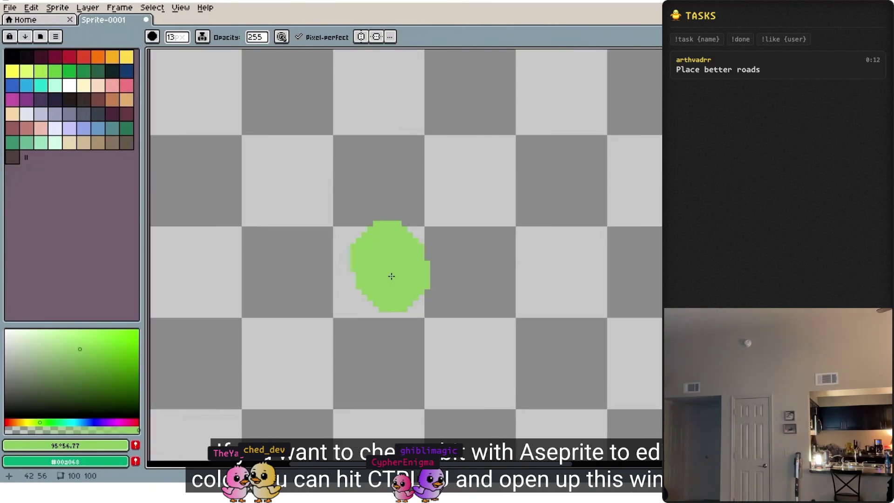
{"action": "key", "text": "v"}
{"action": "key", "text": "ctrl+u"}
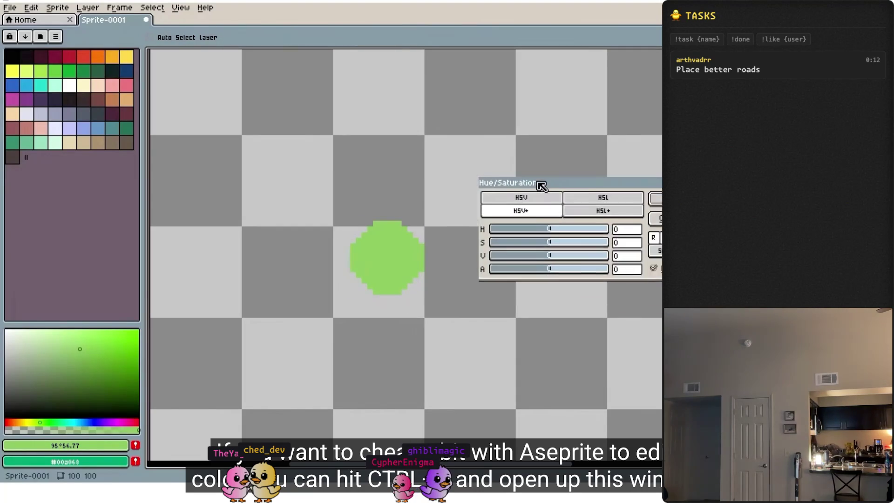
{"action": "left_click_drag", "start_coordinate": [547, 176], "coordinate": [501, 176]}
{"action": "mouse_move", "coordinate": [509, 220]}
{"action": "left_mouse_down"}
{"action": "mouse_move", "coordinate": [498, 221]}
{"action": "mouse_move", "coordinate": [518, 221]}
{"action": "mouse_move", "coordinate": [512, 223]}
{"action": "left_mouse_up"}
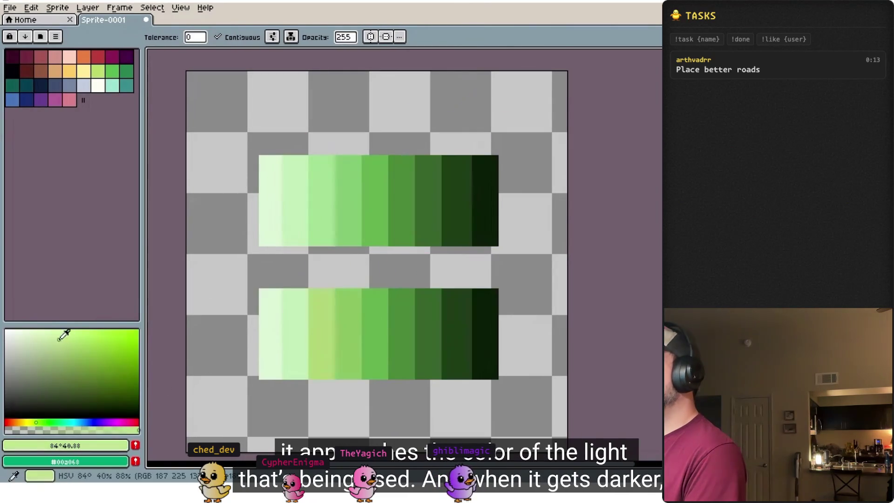
Step: Pick colours and place them along the ramp, then switch to the pencil with B
{"action": "left_click", "coordinate": [274, 330], "text": "alt"}
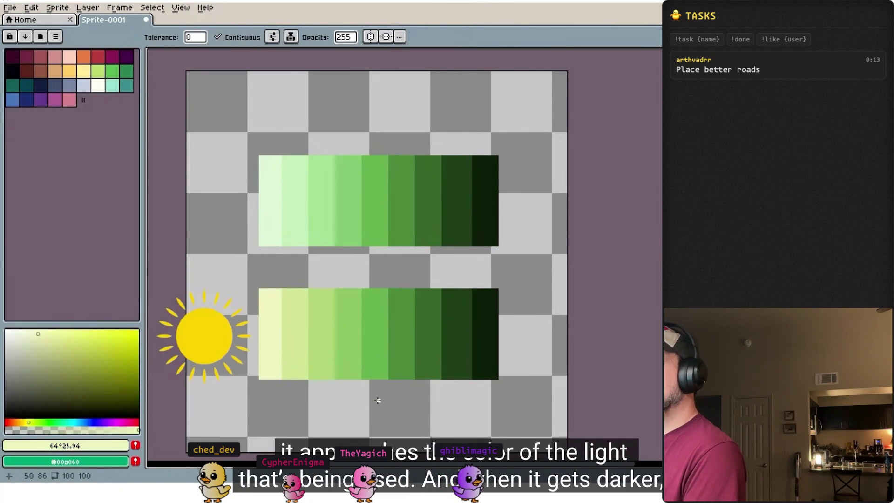
{"action": "left_click", "coordinate": [91, 371]}
{"action": "left_click", "coordinate": [401, 335]}
{"action": "left_click", "coordinate": [96, 386]}
{"action": "left_click", "coordinate": [428, 334]}
{"action": "left_click", "coordinate": [98, 394]}
{"action": "left_click", "coordinate": [456, 334]}
{"action": "left_click", "coordinate": [102, 399]}
{"action": "left_click", "coordinate": [485, 334]}
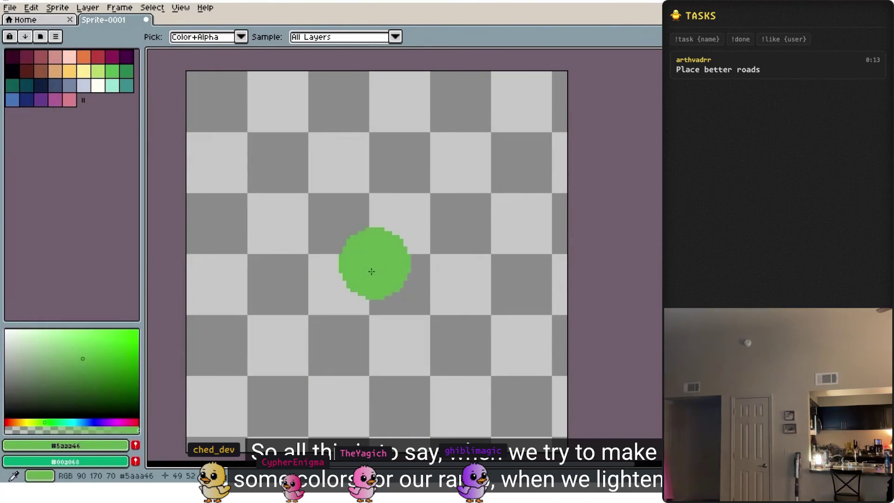
{"action": "key", "text": "b"}
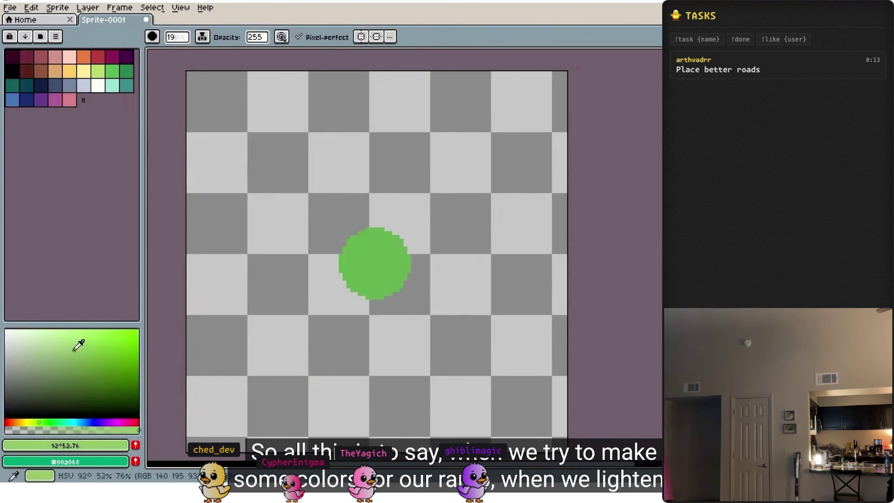
Step: Paint the green circles on the canvas with the pencil
{"action": "left_click", "coordinate": [329, 263]}
{"action": "left_click", "coordinate": [393, 263], "text": "alt"}
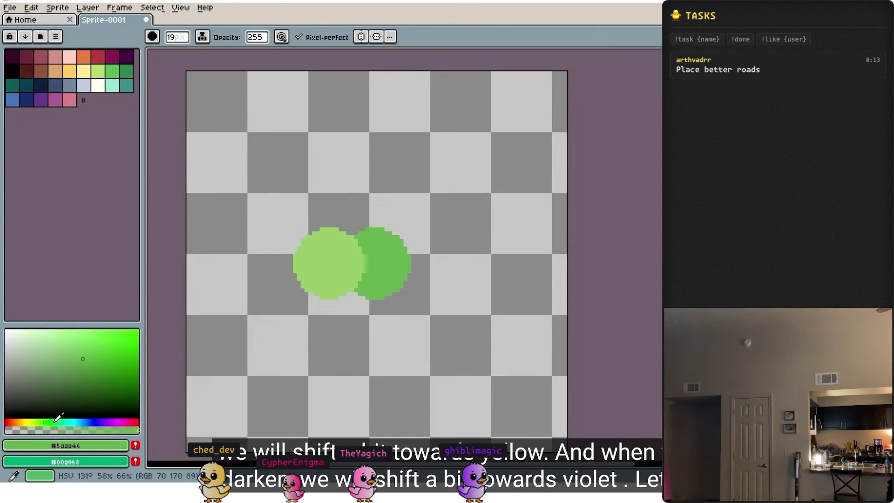
{"action": "left_click", "coordinate": [91, 362]}
{"action": "left_click", "coordinate": [421, 267]}
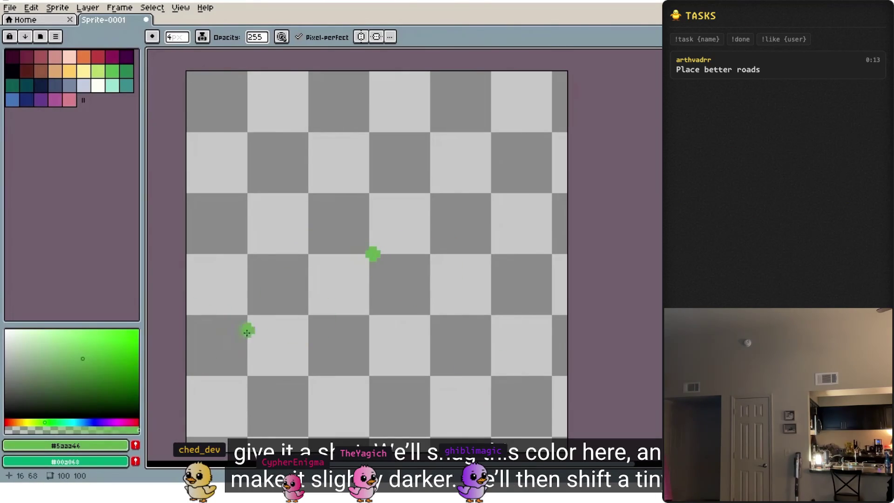
{"action": "left_click", "coordinate": [56, 421]}
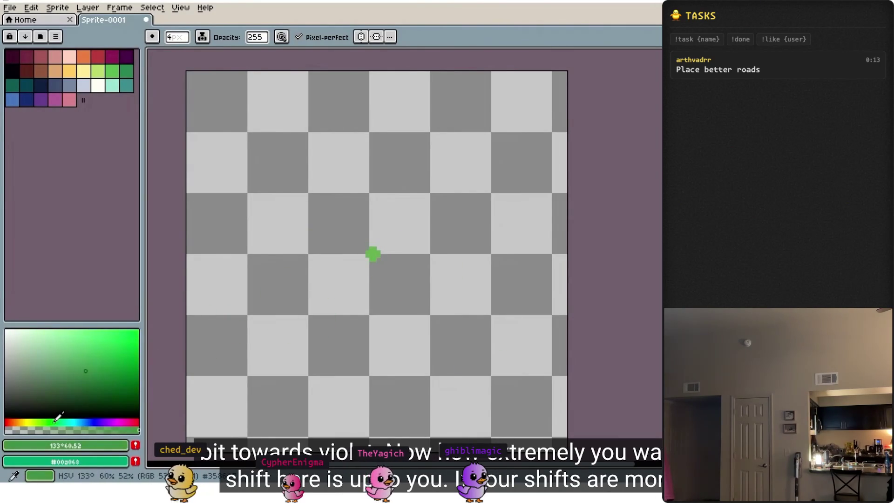
{"action": "scroll", "coordinate": [386, 255], "scroll_direction": "up", "scroll_amount": 2}
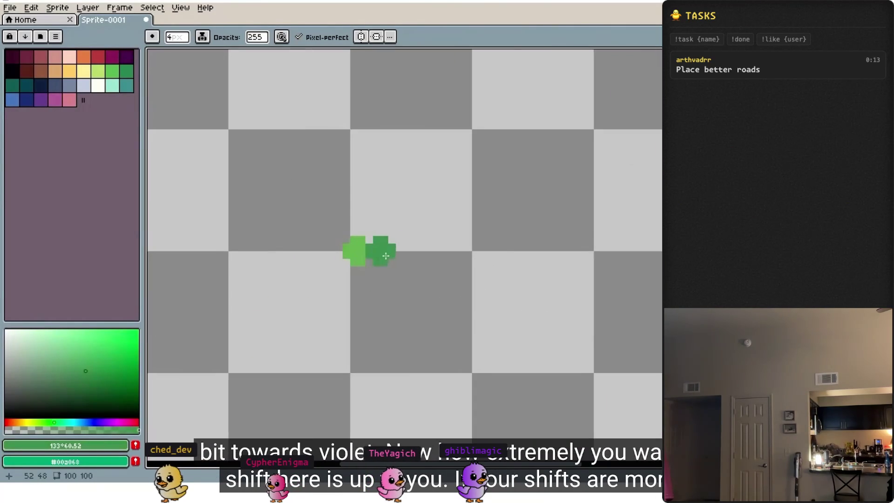
{"action": "scroll", "coordinate": [385, 256], "scroll_direction": "up", "scroll_amount": 1}
{"action": "left_click", "coordinate": [61, 421]}
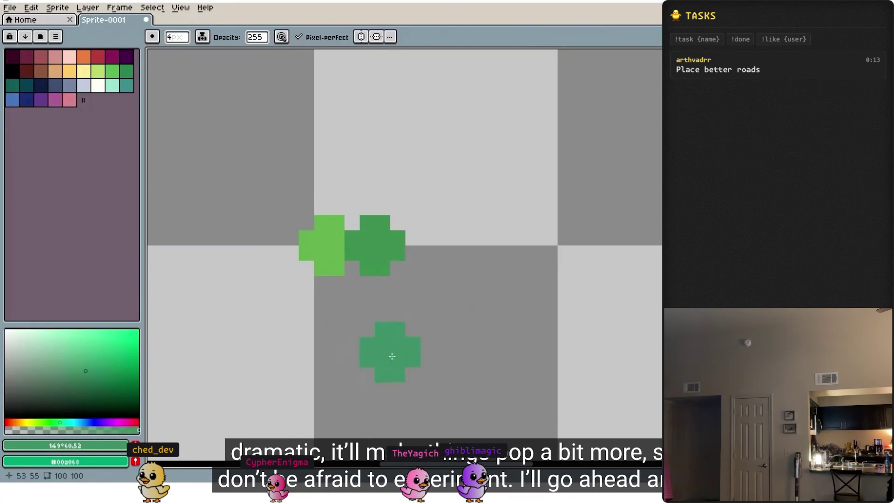
{"action": "left_click", "coordinate": [66, 421]}
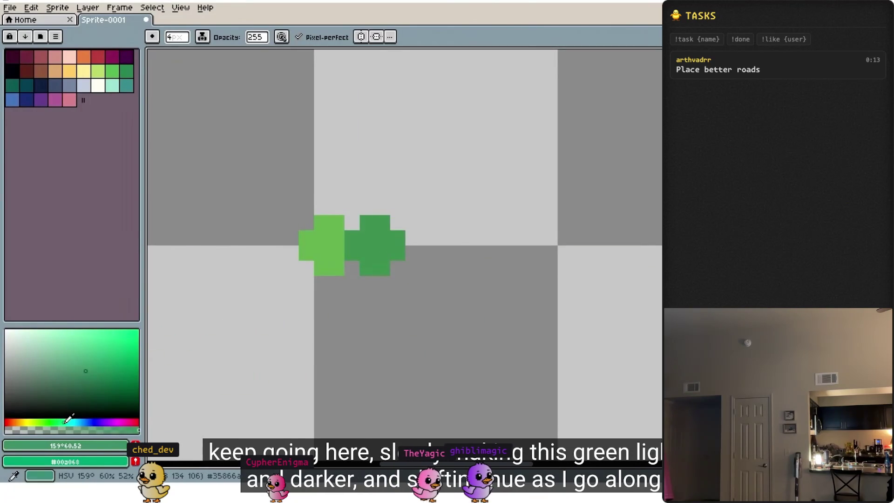
Step: Sample colours and blend the middle green circle with half-opacity teal
{"action": "left_click", "coordinate": [91, 380]}
{"action": "left_click", "coordinate": [420, 245]}
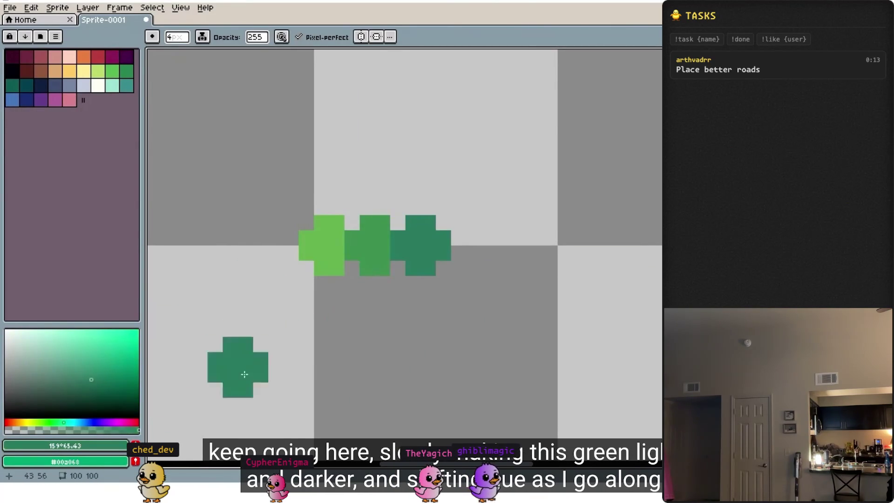
{"action": "left_click", "coordinate": [95, 383]}
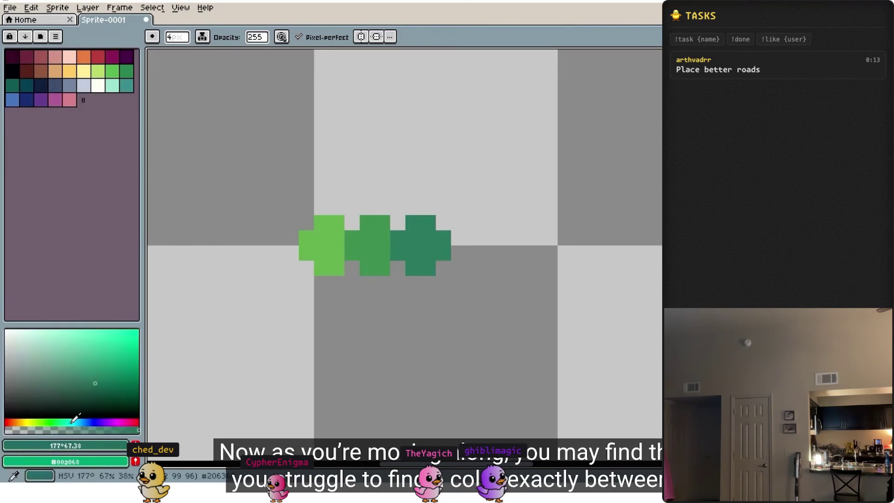
{"action": "left_click", "coordinate": [466, 245]}
{"action": "scroll", "coordinate": [435, 320], "scroll_direction": "down", "scroll_amount": 3}
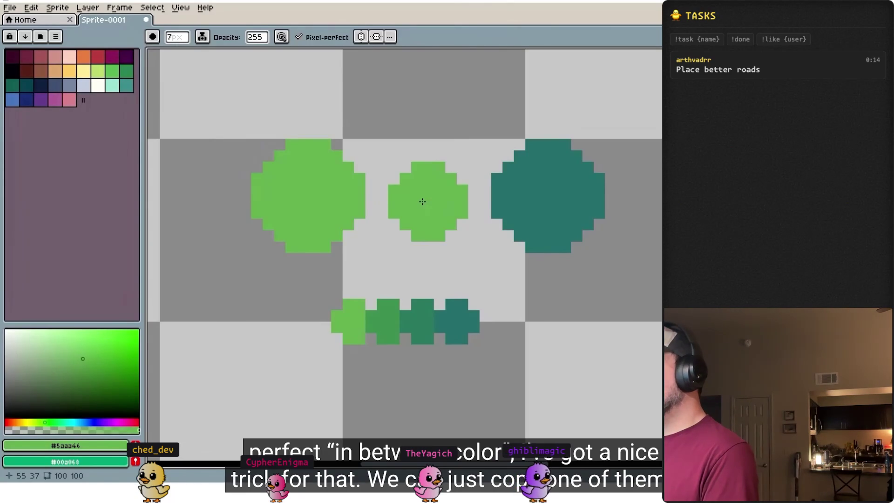
{"action": "left_click", "coordinate": [422, 201]}
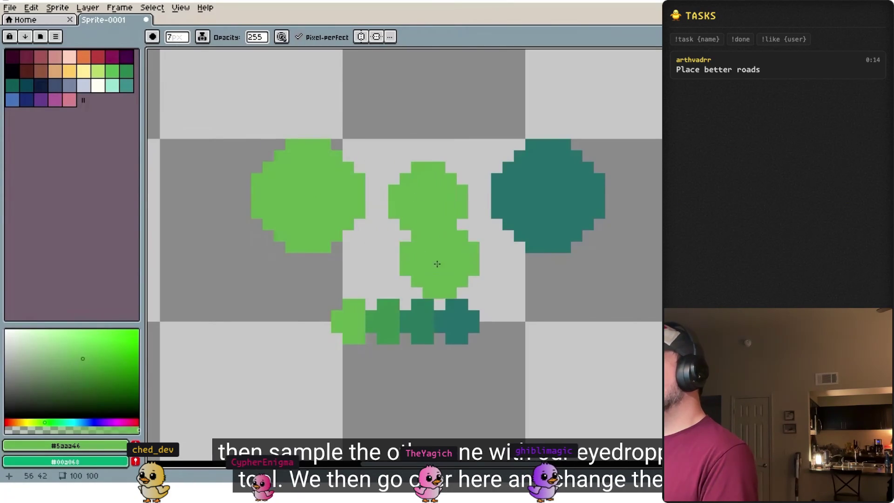
{"action": "key", "text": "i"}
{"action": "left_click", "coordinate": [548, 193]}
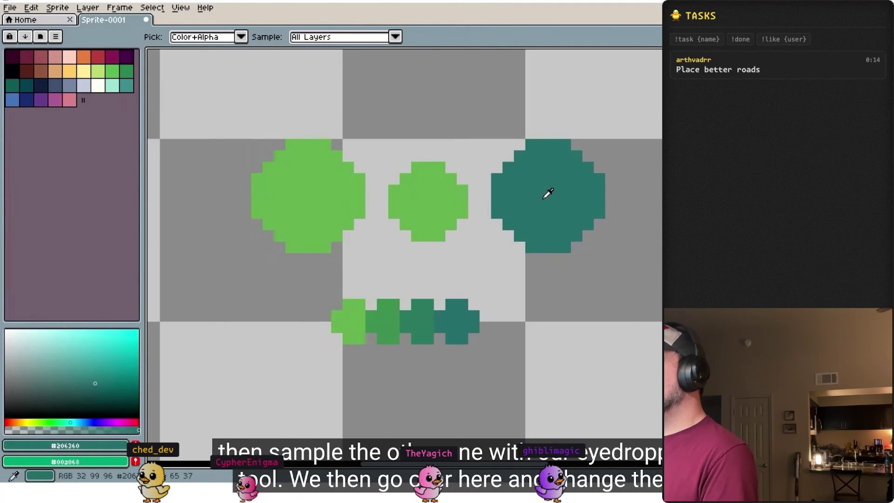
{"action": "key", "text": "b"}
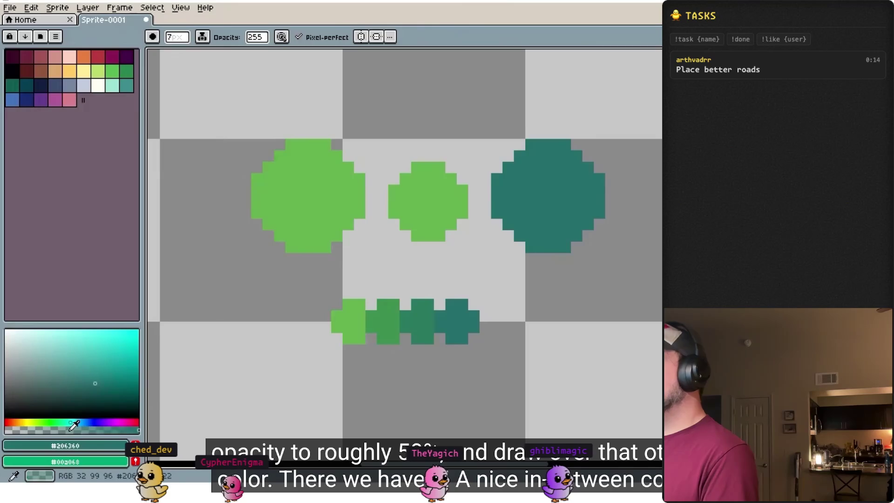
{"action": "left_click", "coordinate": [69, 429]}
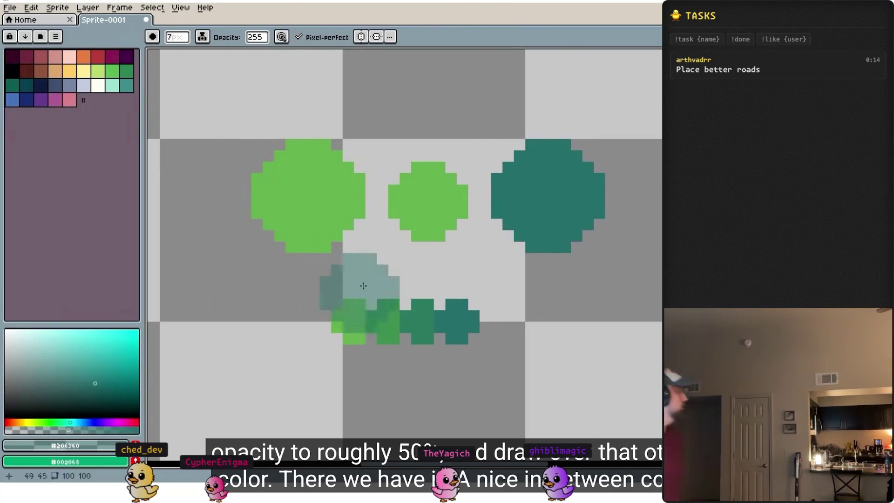
{"action": "left_click", "coordinate": [428, 200]}
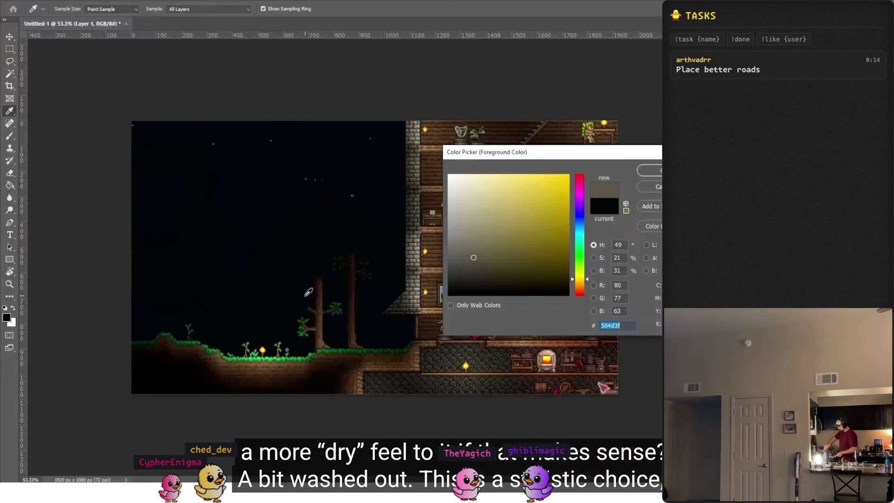
Step: Sample the night-sky colour, shift hue to 228°, and cap the ramp with navy and near-white blocks
{"action": "left_click", "coordinate": [277, 263]}
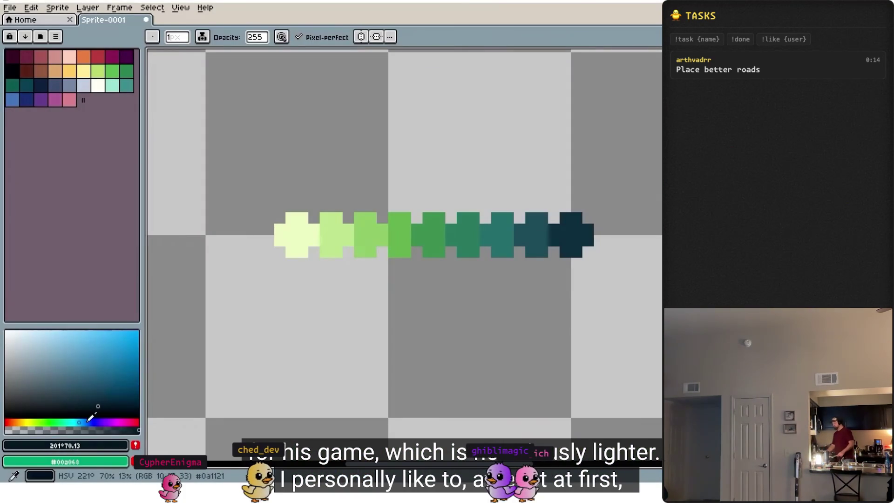
{"action": "left_click_drag", "start_coordinate": [88, 420], "coordinate": [91, 420]}
{"action": "left_click", "coordinate": [611, 235]}
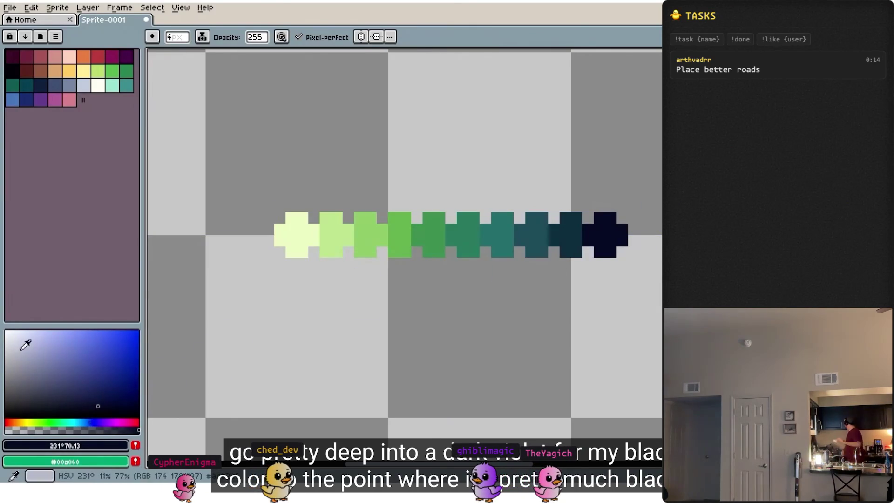
{"action": "left_click", "coordinate": [29, 422]}
{"action": "left_click", "coordinate": [286, 236]}
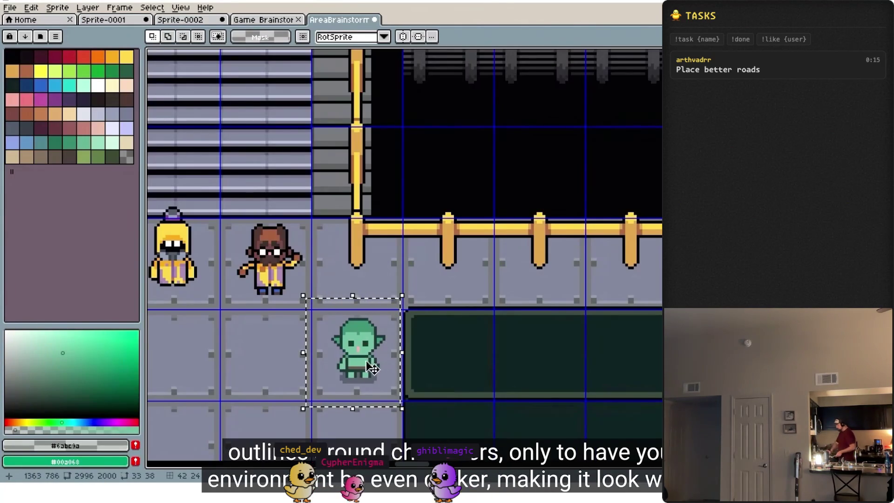
Step: Move the goblin sprite up and reveal the hidden colour-ramp layer
{"action": "mouse_move", "coordinate": [371, 364]}
{"action": "left_mouse_down"}
{"action": "mouse_move", "coordinate": [402, 225]}
{"action": "mouse_move", "coordinate": [480, 165]}
{"action": "left_mouse_up"}
{"action": "scroll", "coordinate": [491, 135], "scroll_direction": "up", "scroll_amount": 2}
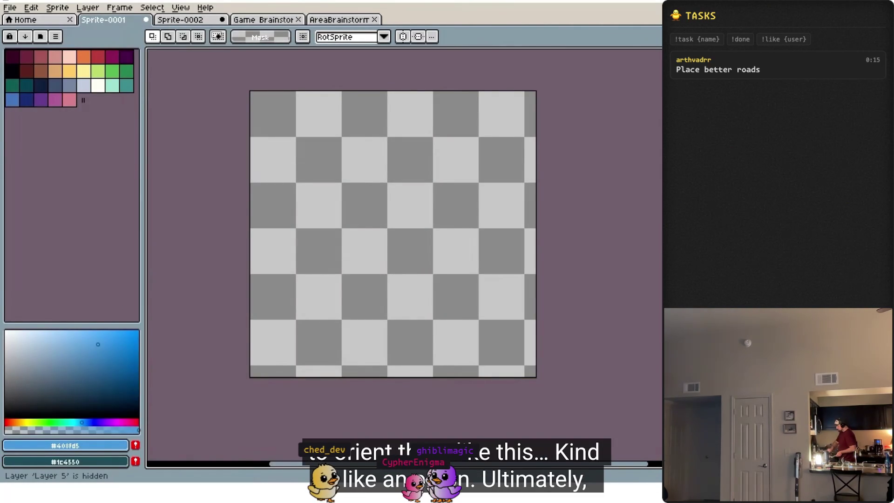
{"action": "key", "text": "shift+x"}
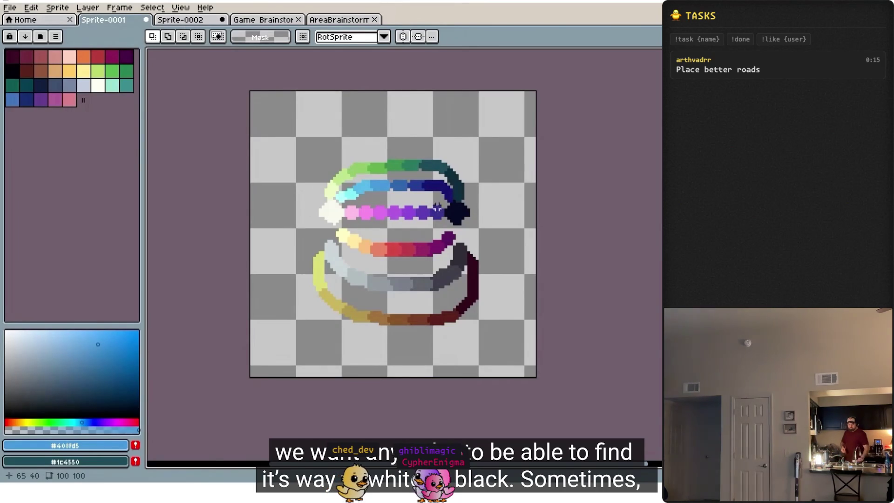
{"action": "scroll", "coordinate": [454, 212], "scroll_direction": "up", "scroll_amount": 3}
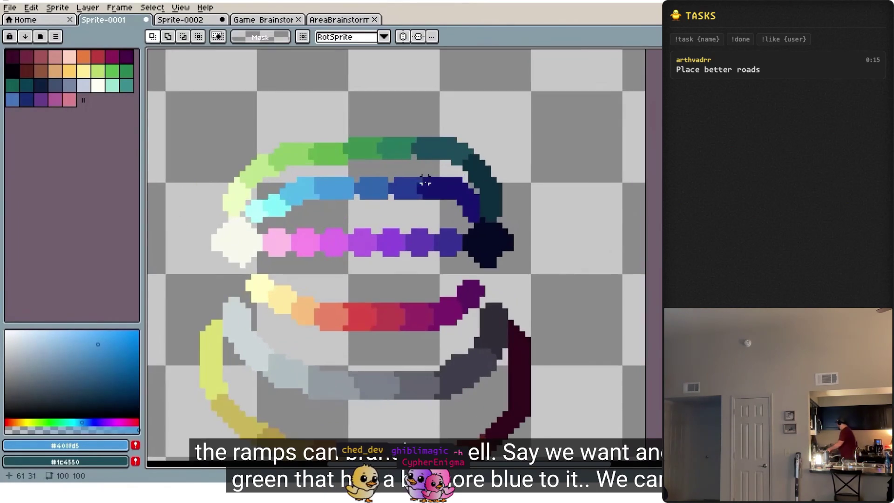
Step: Eyedrop the existing green, shift it toward blue, and paint the first teal strokes above the ramps
{"action": "left_click", "coordinate": [421, 163], "text": "alt"}
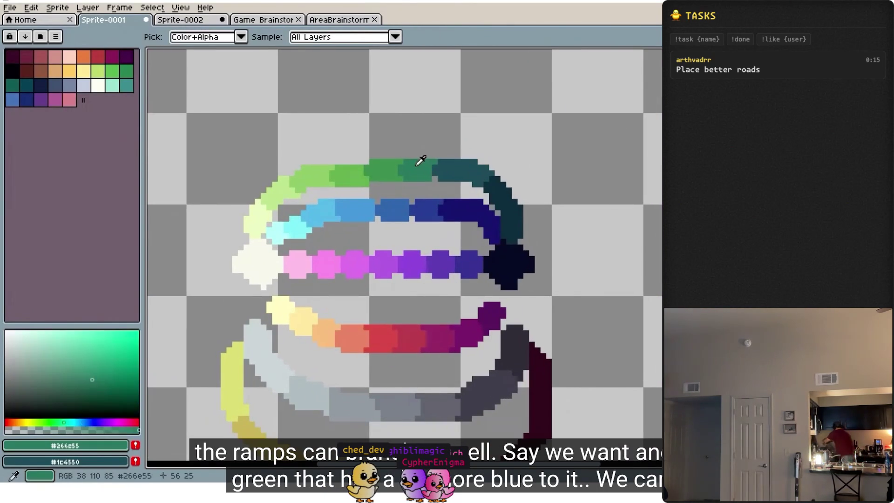
{"action": "left_click", "coordinate": [77, 421]}
{"action": "key", "text": "b"}
{"action": "left_click", "coordinate": [419, 143]}
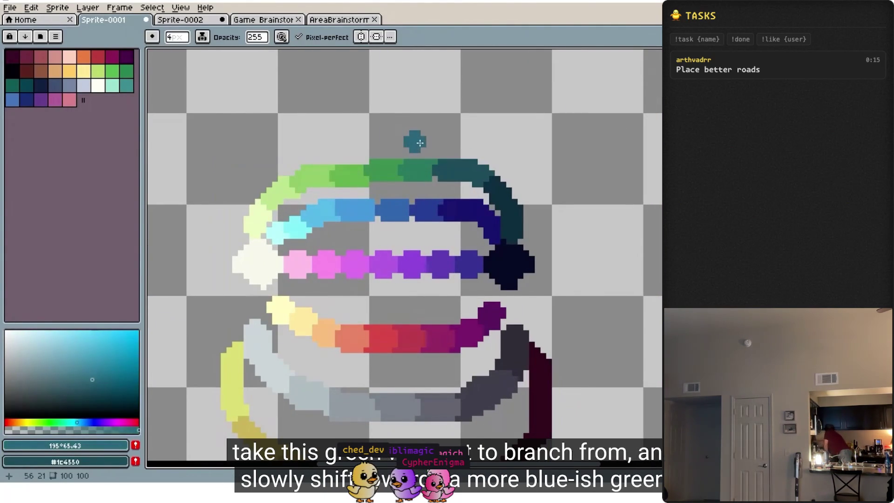
{"action": "left_click", "coordinate": [72, 422]}
{"action": "mouse_move", "coordinate": [419, 140]}
{"action": "left_mouse_down"}
{"action": "mouse_move", "coordinate": [382, 128]}
{"action": "mouse_move", "coordinate": [348, 132]}
{"action": "left_mouse_up"}
{"action": "left_click", "coordinate": [68, 421]}
{"action": "left_click", "coordinate": [68, 356]}
{"action": "left_click", "coordinate": [517, 279]}
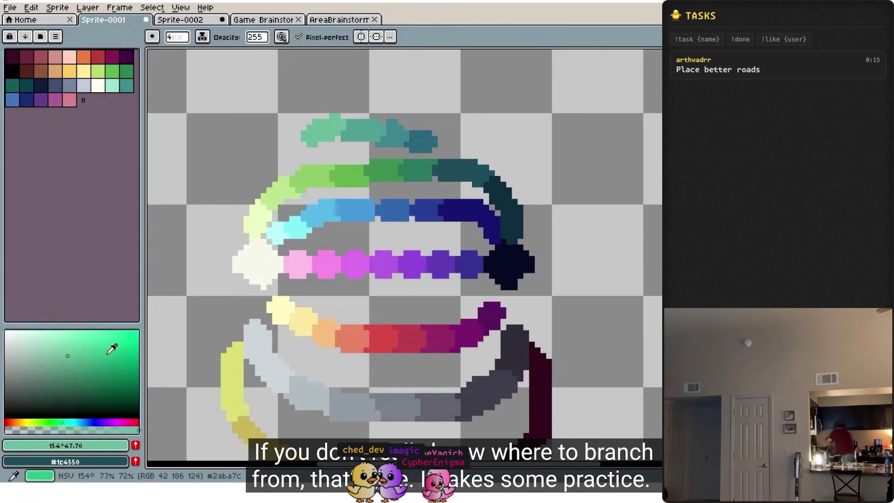
Step: Paint lighter, paler and mid green steps onto the new ramp
{"action": "left_click", "coordinate": [63, 348]}
{"action": "left_click", "coordinate": [54, 422]}
{"action": "left_click", "coordinate": [257, 154]}
{"action": "left_click", "coordinate": [55, 342]}
{"action": "left_click", "coordinate": [48, 421]}
{"action": "left_click", "coordinate": [249, 176]}
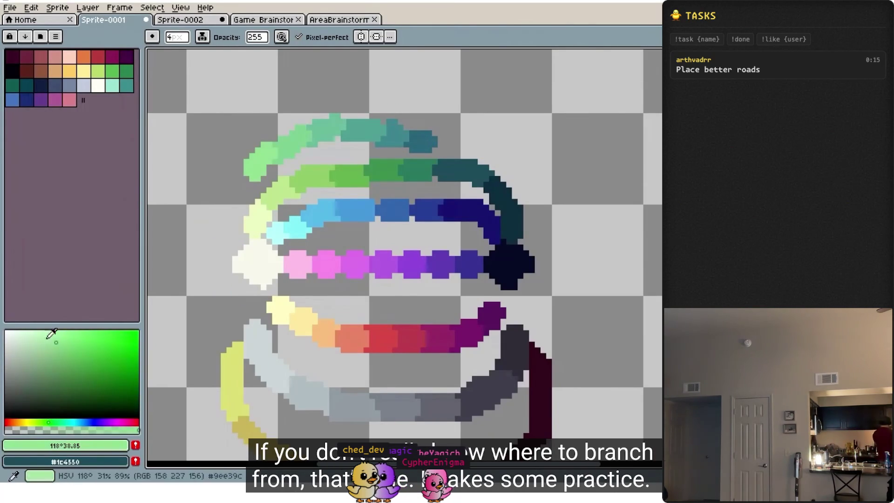
{"action": "left_click", "coordinate": [82, 359]}
{"action": "left_click", "coordinate": [60, 422]}
{"action": "left_click", "coordinate": [388, 144]}
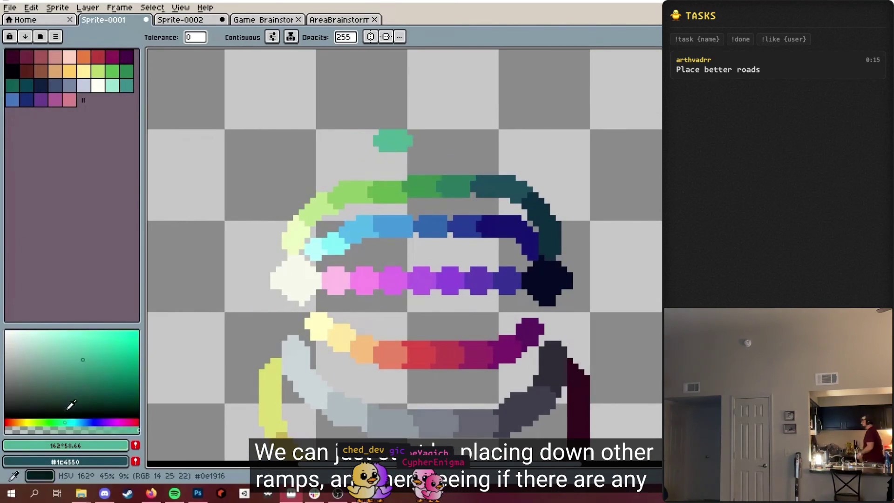
Step: Extend the top arc rightward with progressively darker teals, with light green at its left end
{"action": "left_click", "coordinate": [85, 389]}
{"action": "left_click", "coordinate": [415, 140]}
{"action": "left_click", "coordinate": [81, 421]}
{"action": "left_click", "coordinate": [88, 398]}
{"action": "left_click", "coordinate": [445, 140]}
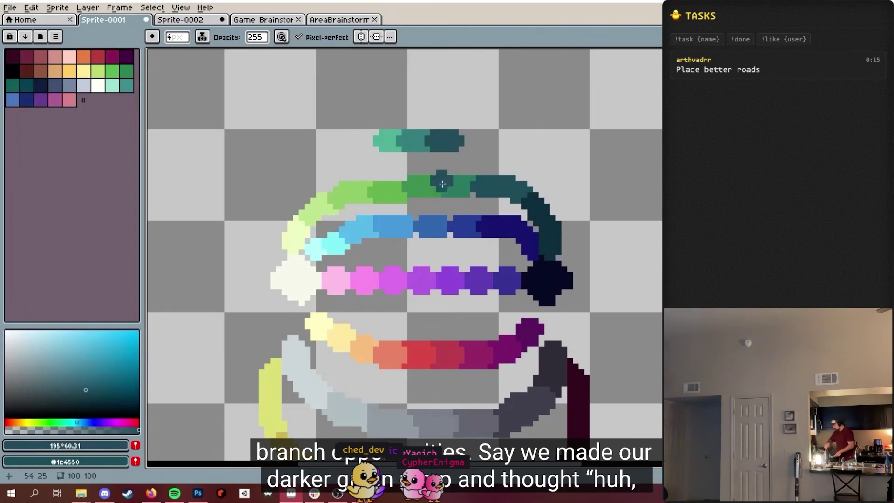
{"action": "left_click", "coordinate": [93, 405]}
{"action": "left_click", "coordinate": [470, 139]}
{"action": "left_click", "coordinate": [493, 144]}
{"action": "left_click", "coordinate": [65, 422]}
{"action": "left_click", "coordinate": [83, 359]}
{"action": "left_click", "coordinate": [359, 140]}
Step: Continue the arc down-left with lighter yellow-green and pale green steps
{"action": "key", "text": "g"}
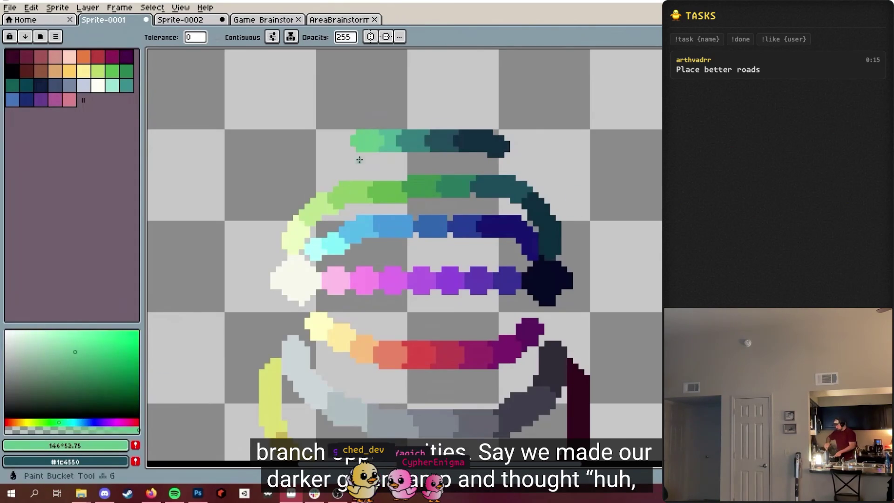
{"action": "key", "text": "b"}
{"action": "left_click", "coordinate": [325, 150]}
{"action": "left_click", "coordinate": [69, 350]}
{"action": "left_click", "coordinate": [298, 165]}
{"action": "left_click", "coordinate": [51, 340]}
{"action": "left_click", "coordinate": [285, 192]}
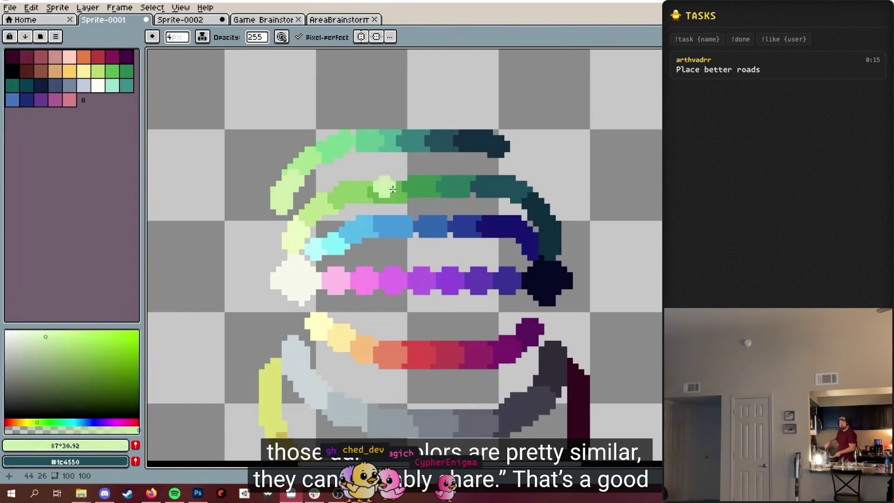
{"action": "key", "text": "e"}
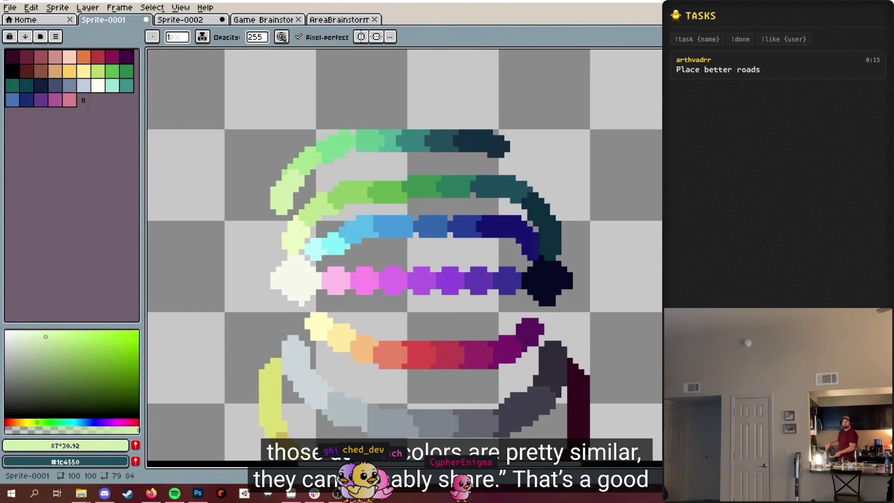
Step: Lasso the new top arc and rotate it clockwise to follow the rings
{"action": "key", "text": "q"}
{"action": "mouse_move", "coordinate": [467, 148]}
{"action": "left_mouse_down"}
{"action": "mouse_move", "coordinate": [443, 142]}
{"action": "mouse_move", "coordinate": [465, 128]}
{"action": "left_mouse_up"}
{"action": "left_click_drag", "start_coordinate": [487, 79], "coordinate": [515, 160]}
{"action": "key", "text": "i"}
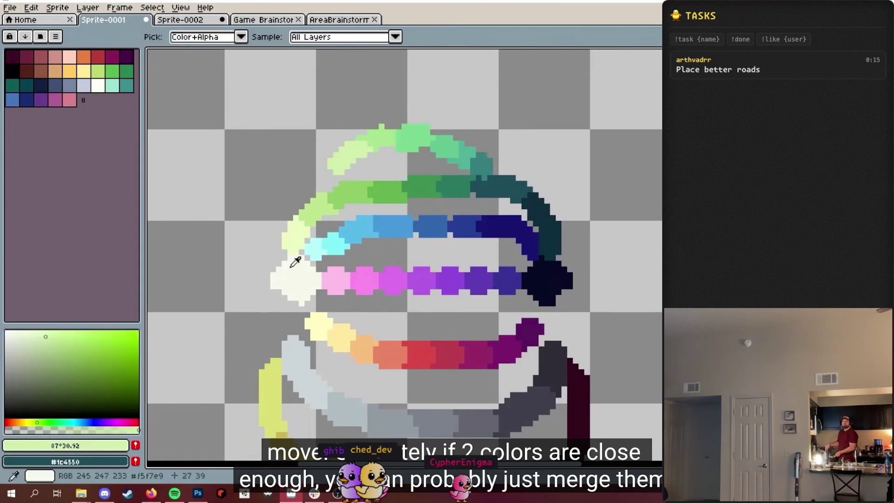
Step: Paint the ramps' off-white onto the new arc's light end
{"action": "left_click", "coordinate": [295, 262]}
{"action": "key", "text": "b"}
{"action": "left_click", "coordinate": [273, 242]}
{"action": "left_click", "coordinate": [321, 170]}
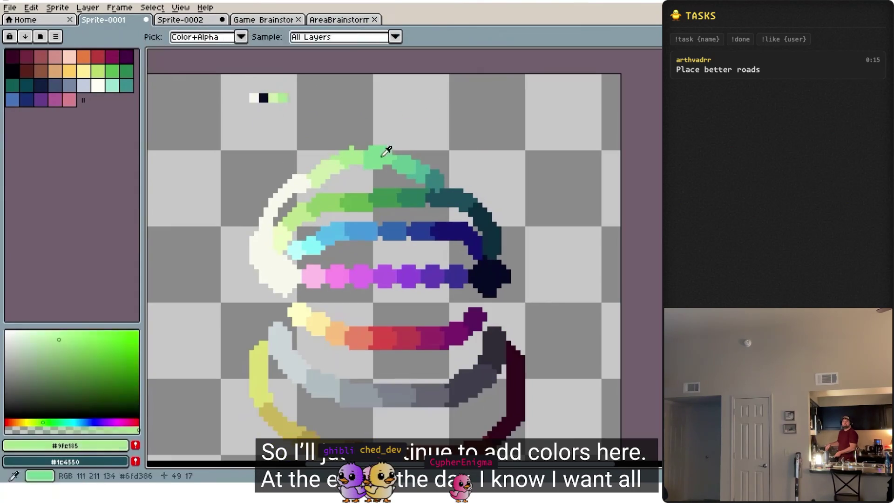
Step: Lay the green, blue and pink-purple ramps out as compact swatch rows
{"action": "left_click", "coordinate": [391, 186], "text": "alt"}
{"action": "left_click_drag", "start_coordinate": [326, 107], "coordinate": [343, 108]}
{"action": "left_click_drag", "start_coordinate": [269, 117], "coordinate": [334, 117]}
{"action": "left_click_drag", "start_coordinate": [269, 126], "coordinate": [324, 127]}
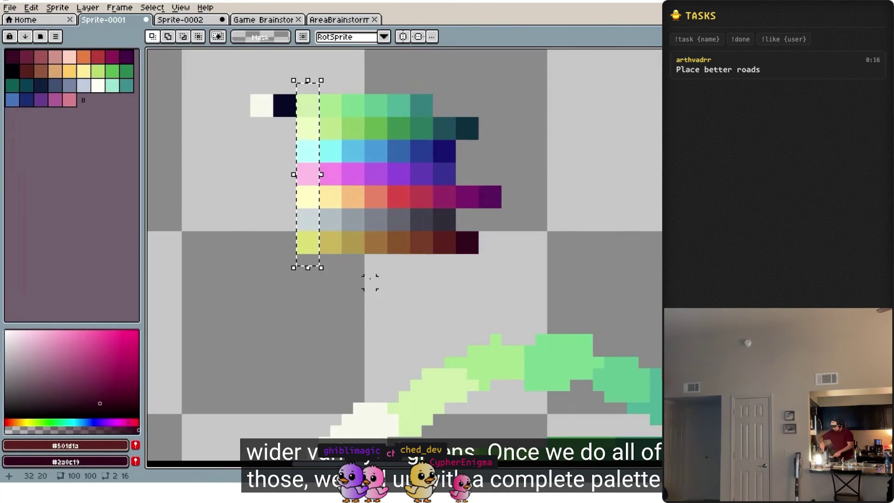
{"action": "key", "text": "w"}
{"action": "scroll", "coordinate": [442, 244], "scroll_direction": "up", "scroll_amount": 1}
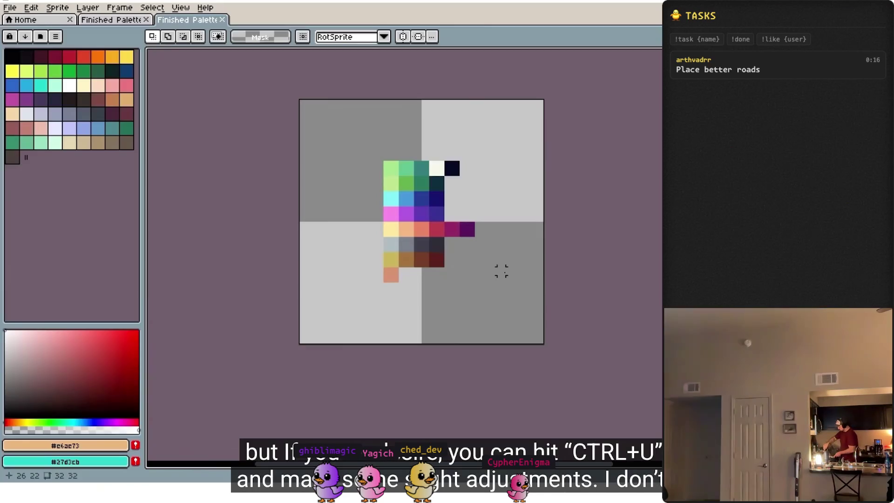
Step: Raise the palette's saturation to 24 in the Ctrl+U hue/saturation dialog
{"action": "key", "text": "ctrl+u"}
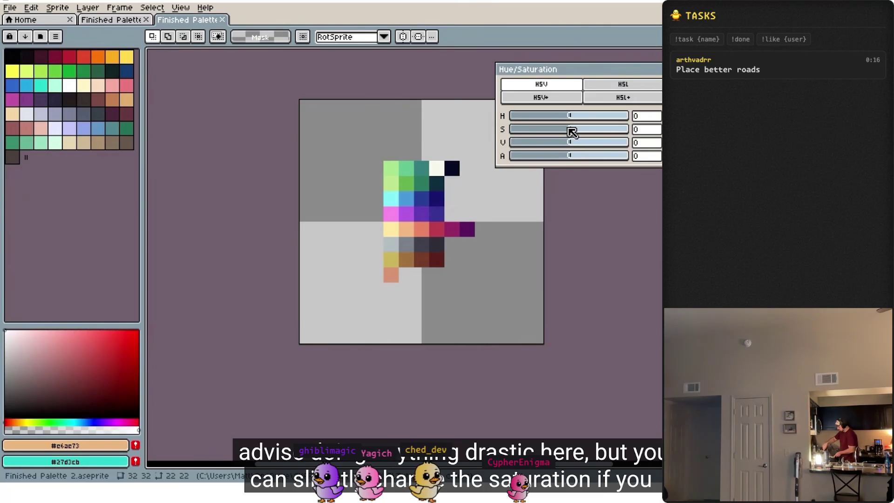
{"action": "mouse_move", "coordinate": [571, 133]}
{"action": "left_mouse_down"}
{"action": "mouse_move", "coordinate": [588, 135]}
{"action": "mouse_move", "coordinate": [557, 135]}
{"action": "mouse_move", "coordinate": [573, 135]}
{"action": "mouse_move", "coordinate": [572, 119]}
{"action": "mouse_move", "coordinate": [588, 119]}
{"action": "left_mouse_up"}
{"action": "scroll", "coordinate": [507, 233], "scroll_direction": "up", "scroll_amount": 2}
{"action": "key", "text": "ctrl+z"}
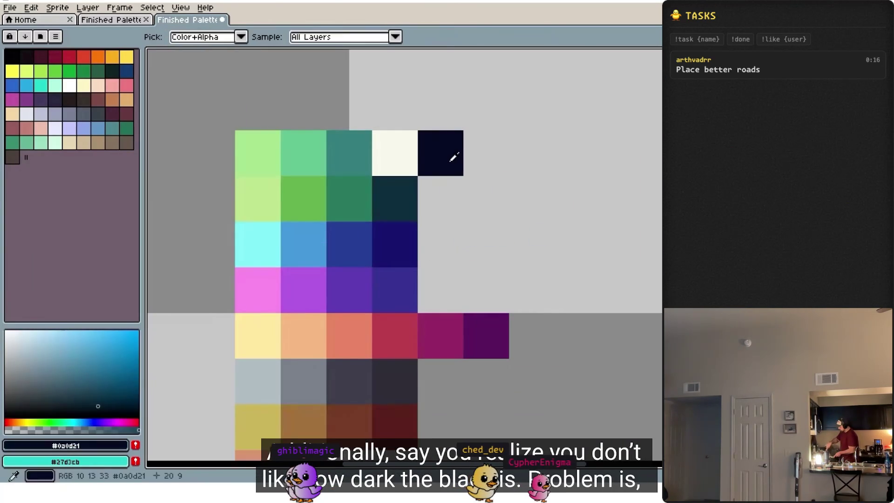
Step: Repaint the near-black swatch a lighter navy, then try and undo a teal test pixel
{"action": "left_click", "coordinate": [455, 154], "text": "alt"}
{"action": "left_click", "coordinate": [54, 385]}
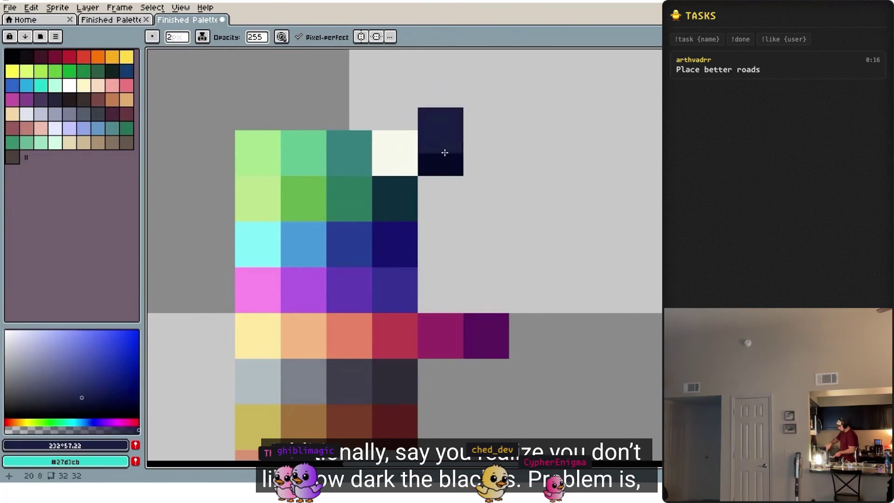
{"action": "left_click", "coordinate": [440, 156]}
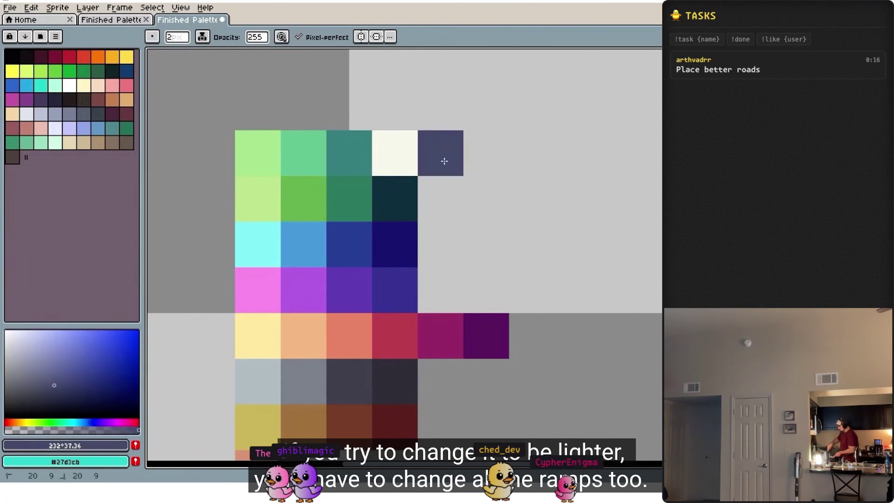
{"action": "left_click", "coordinate": [409, 200], "text": "alt"}
{"action": "left_click", "coordinate": [78, 390]}
{"action": "left_click", "coordinate": [532, 199]}
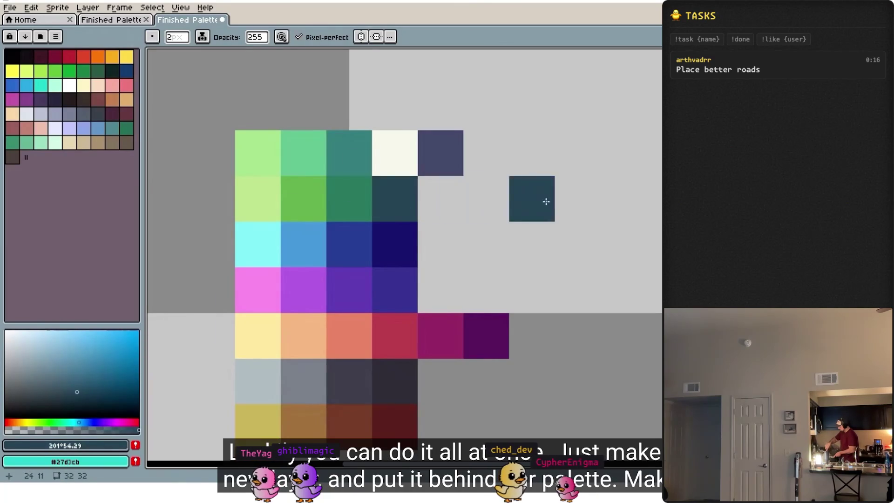
{"action": "scroll", "coordinate": [538, 211], "scroll_direction": "down", "scroll_amount": 2}
{"action": "key", "text": "ctrl+z"}
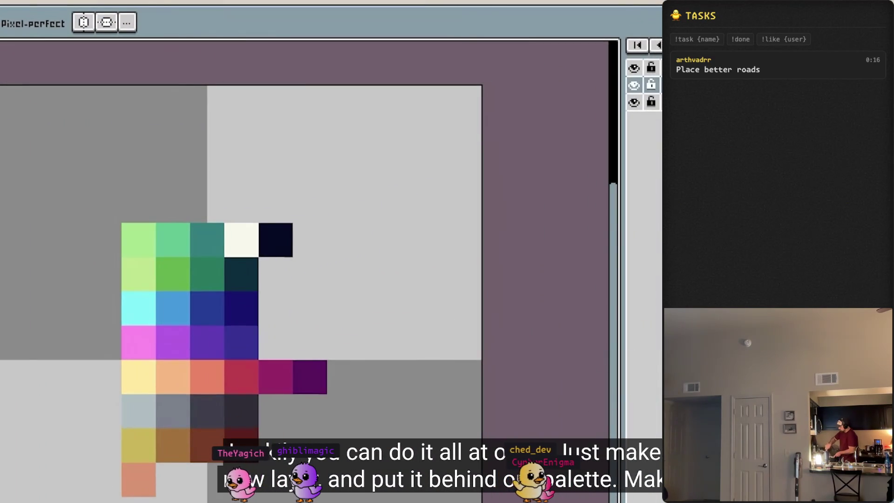
Step: Fill the canvas background with the palette's off-white
{"action": "key", "text": "alt"}
{"action": "left_click", "coordinate": [369, 209], "text": "alt"}
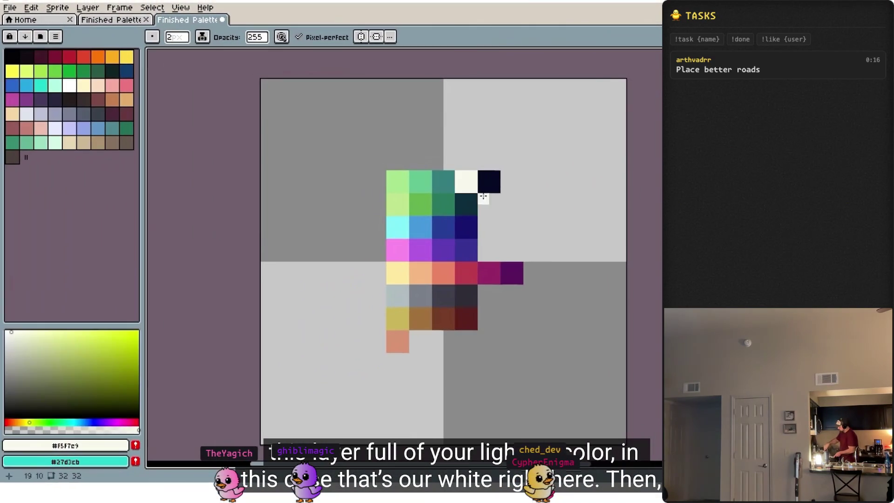
{"action": "key", "text": "g"}
{"action": "left_click", "coordinate": [579, 234]}
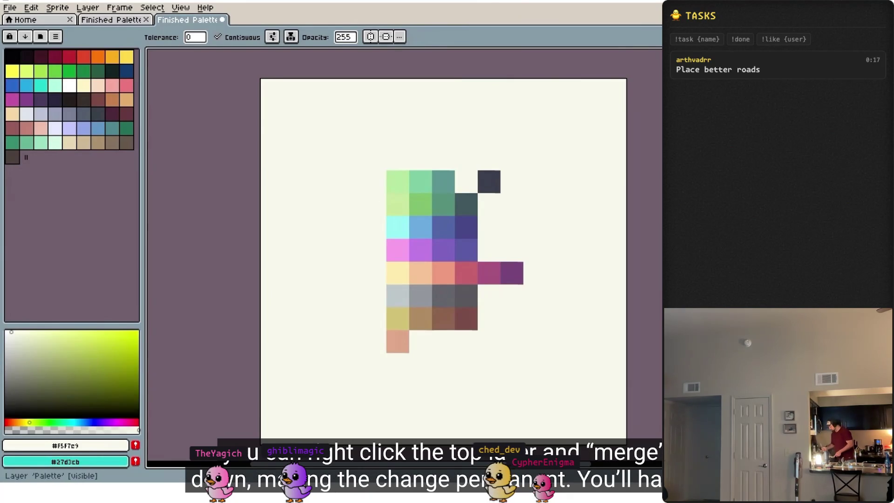
Step: Magic-wand the off-white background and delete it to transparency
{"action": "key", "text": "w"}
{"action": "left_click", "coordinate": [576, 199]}
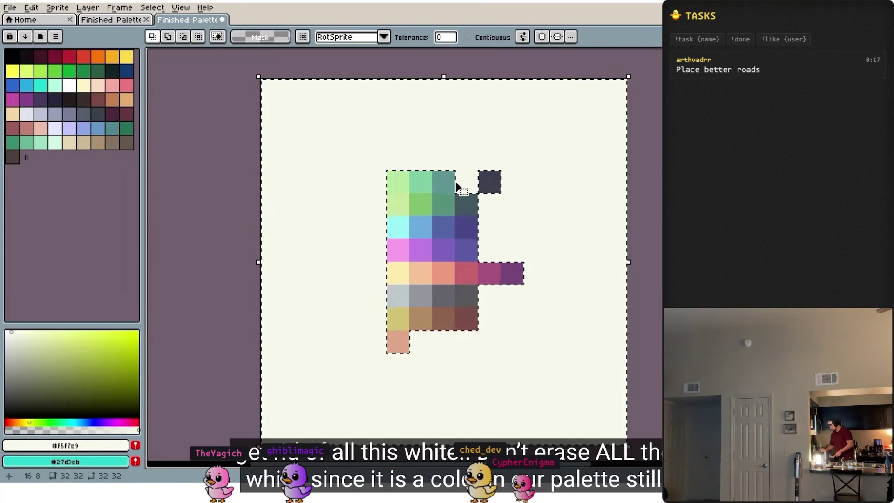
{"action": "key", "text": "Delete"}
{"action": "key", "text": "b"}
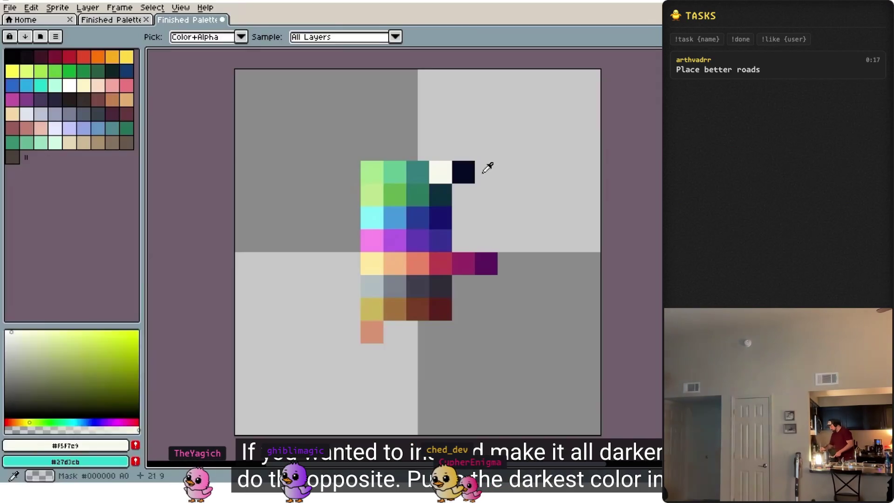
Step: Try a dark navy background fill, then undo it back to transparent
{"action": "key", "text": "g"}
{"action": "left_click", "coordinate": [483, 168]}
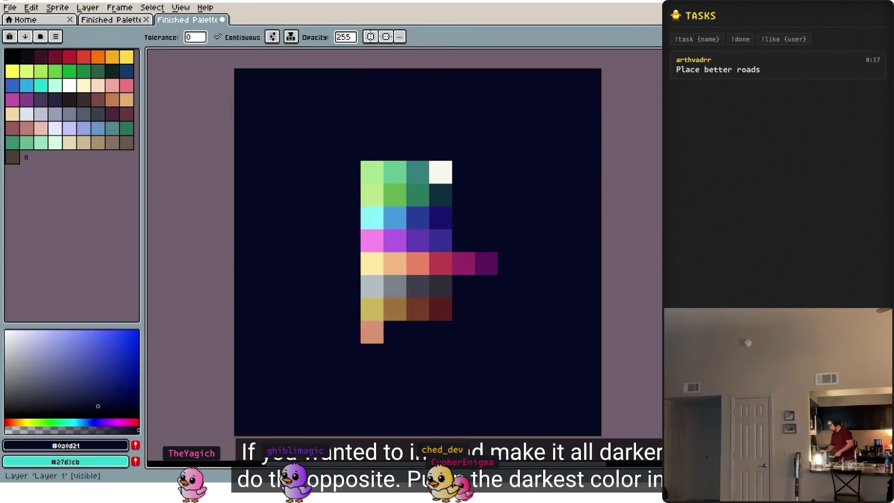
{"action": "key", "text": "b"}
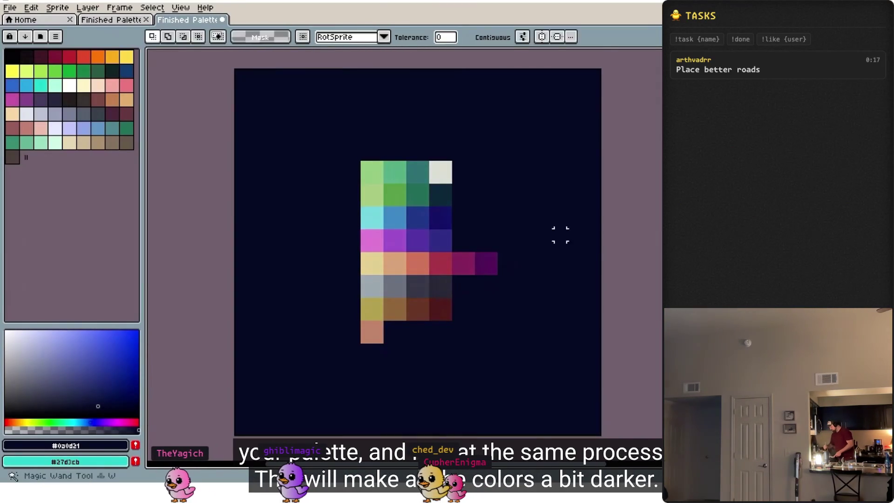
{"action": "key", "text": "ctrl+z"}
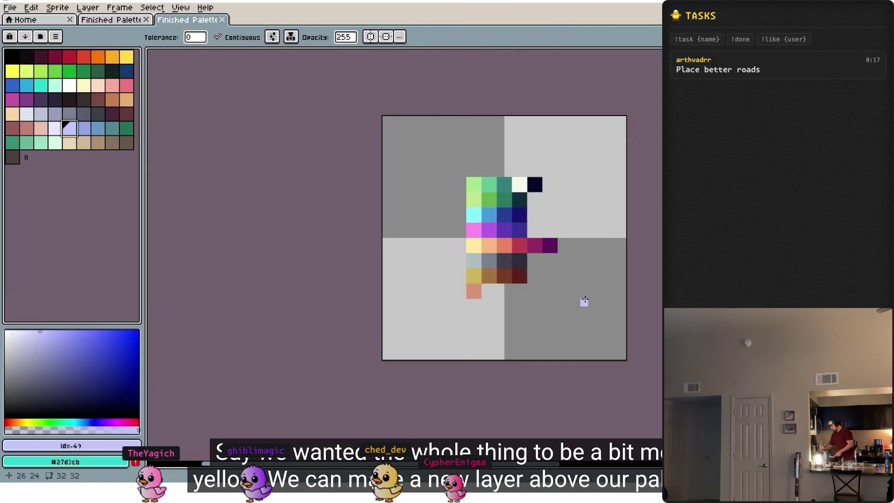
Step: Fill the canvas with yellow, delete the selected yellow background, then undo the deletion
{"action": "left_click", "coordinate": [13, 71]}
{"action": "left_click", "coordinate": [411, 219]}
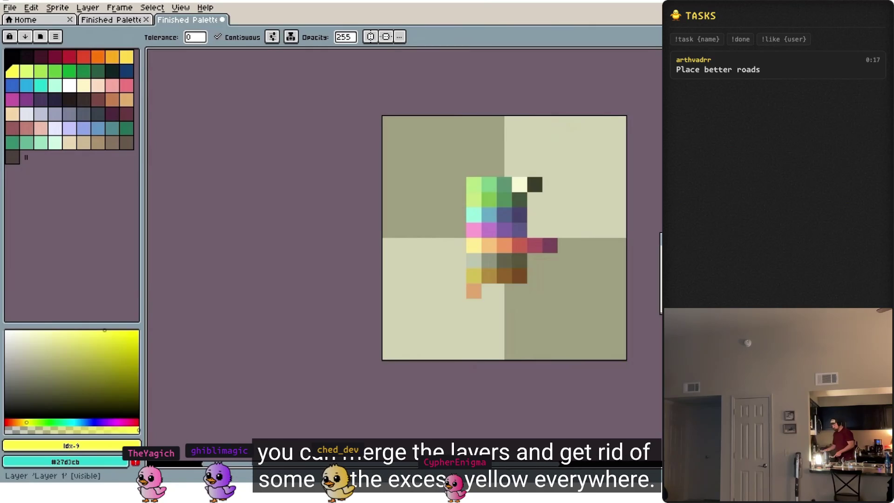
{"action": "key", "text": "w"}
{"action": "left_click", "coordinate": [599, 226]}
{"action": "key", "text": "Delete"}
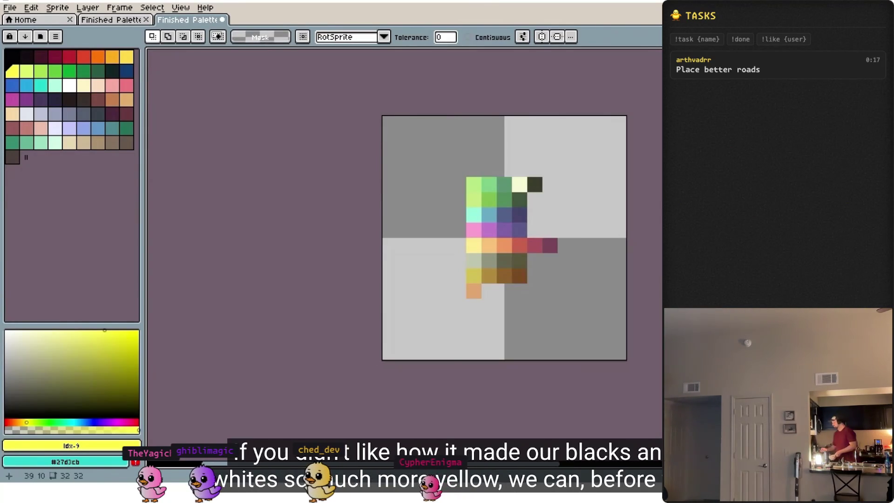
{"action": "key", "text": "ctrl+z"}
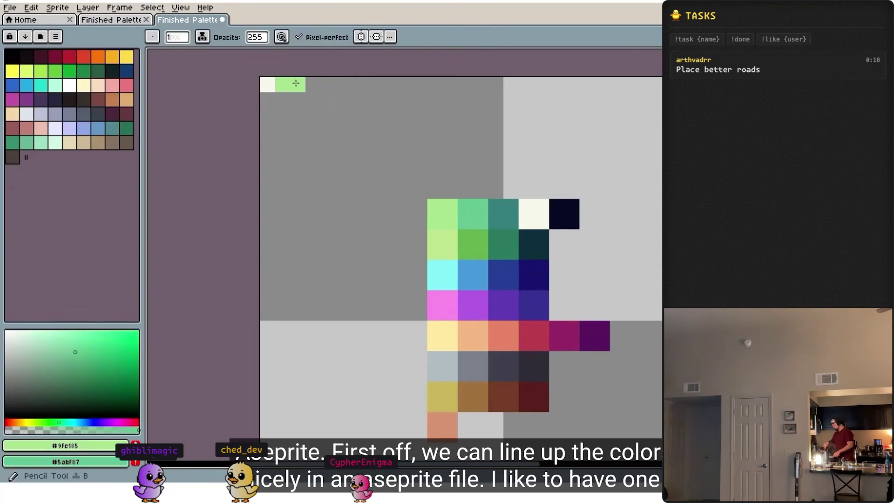
Step: Copy the first ramp colours into the top row, one pixel each
{"action": "left_click", "coordinate": [503, 213], "text": "alt"}
{"action": "left_click", "coordinate": [313, 84]}
{"action": "left_click", "coordinate": [533, 244], "text": "alt"}
{"action": "left_click", "coordinate": [328, 84]}
{"action": "left_click", "coordinate": [473, 244], "text": "alt"}
{"action": "left_click", "coordinate": [358, 84]}
{"action": "left_click", "coordinate": [442, 244], "text": "alt"}
{"action": "left_click", "coordinate": [373, 84]}
Step: Copy the off-white and blues into the top row
{"action": "left_click", "coordinate": [533, 214], "text": "alt"}
{"action": "left_click", "coordinate": [389, 85]}
{"action": "left_click", "coordinate": [442, 275], "text": "alt"}
{"action": "left_click", "coordinate": [404, 84]}
{"action": "left_click", "coordinate": [473, 275], "text": "alt"}
{"action": "left_click", "coordinate": [419, 84]}
{"action": "left_click", "coordinate": [503, 274], "text": "alt"}
{"action": "left_click", "coordinate": [435, 85]}
Step: Copy the purples, pink and pale yellow into the top row
{"action": "left_click", "coordinate": [533, 275], "text": "alt"}
{"action": "left_click", "coordinate": [450, 84]}
{"action": "left_click", "coordinate": [534, 305], "text": "alt"}
{"action": "left_click", "coordinate": [465, 84]}
{"action": "left_click", "coordinate": [502, 305], "text": "alt"}
{"action": "left_click", "coordinate": [480, 84]}
{"action": "left_click", "coordinate": [472, 305], "text": "alt"}
{"action": "left_click", "coordinate": [495, 84]}
Step: Copy the peach through grey colours into the top row
{"action": "left_click", "coordinate": [472, 335], "text": "alt"}
{"action": "left_click", "coordinate": [541, 85]}
{"action": "left_click", "coordinate": [503, 335], "text": "alt"}
{"action": "left_click", "coordinate": [557, 84]}
{"action": "left_click", "coordinate": [534, 335], "text": "alt"}
{"action": "left_click", "coordinate": [571, 84]}
{"action": "left_click", "coordinate": [564, 335], "text": "alt"}
{"action": "left_click", "coordinate": [587, 84]}
Step: Add the greys, yellow, browns, dark red and salmon, then delete the original colour blocks
{"action": "left_click", "coordinate": [498, 367], "text": "alt"}
{"action": "left_click", "coordinate": [582, 84]}
{"action": "left_click", "coordinate": [468, 368], "text": "alt"}
{"action": "left_click", "coordinate": [597, 84]}
{"action": "left_click", "coordinate": [438, 368], "text": "alt"}
{"action": "left_click", "coordinate": [612, 84]}
{"action": "left_click", "coordinate": [449, 395], "text": "alt"}
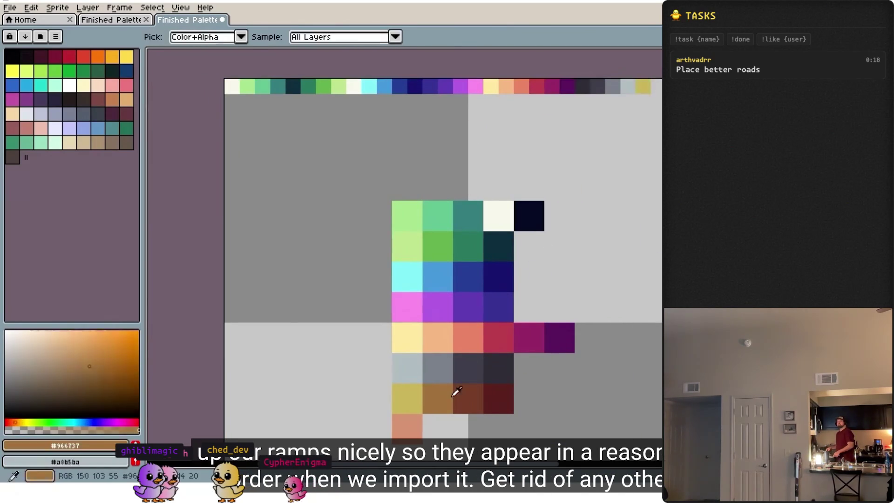
{"action": "left_click", "coordinate": [468, 398], "text": "alt"}
{"action": "left_click", "coordinate": [498, 398], "text": "alt"}
{"action": "left_click", "coordinate": [407, 425], "text": "alt"}
{"action": "key", "text": "Delete"}
{"action": "scroll", "coordinate": [455, 280], "scroll_direction": "down", "scroll_amount": 2}
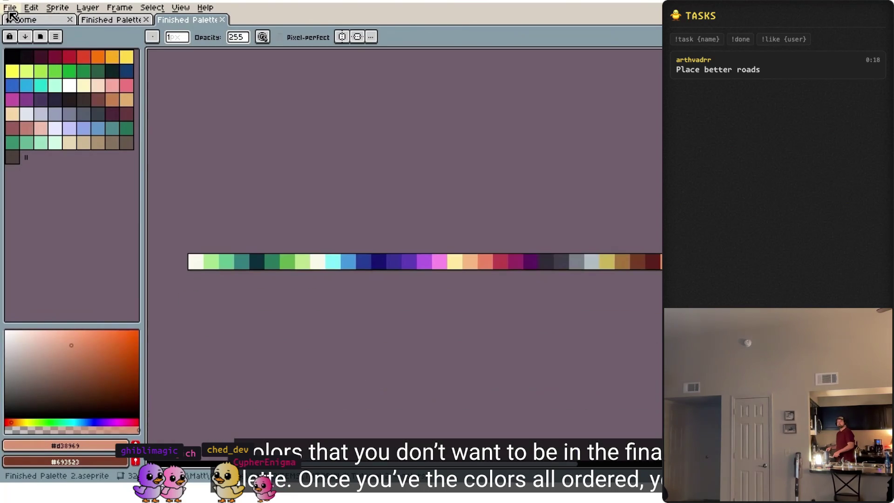
Step: Export the strip as Tutorial Palette.png in the Pallettes folder, overwriting the existing file
{"action": "left_click", "coordinate": [10, 9]}
{"action": "left_click", "coordinate": [41, 74]}
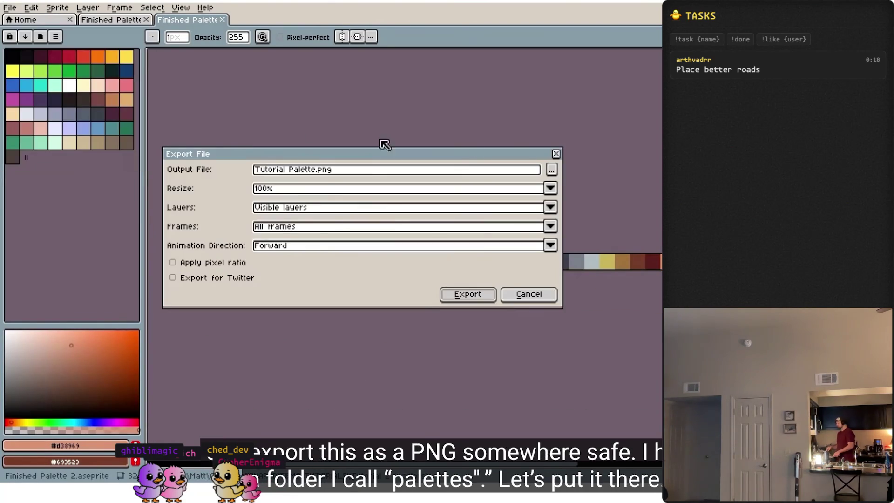
{"action": "left_click", "coordinate": [552, 171]}
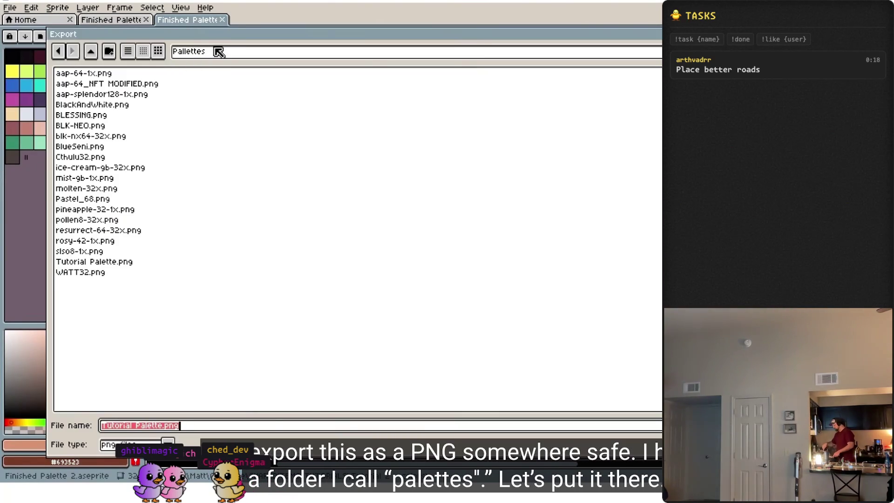
{"action": "key", "text": "Return"}
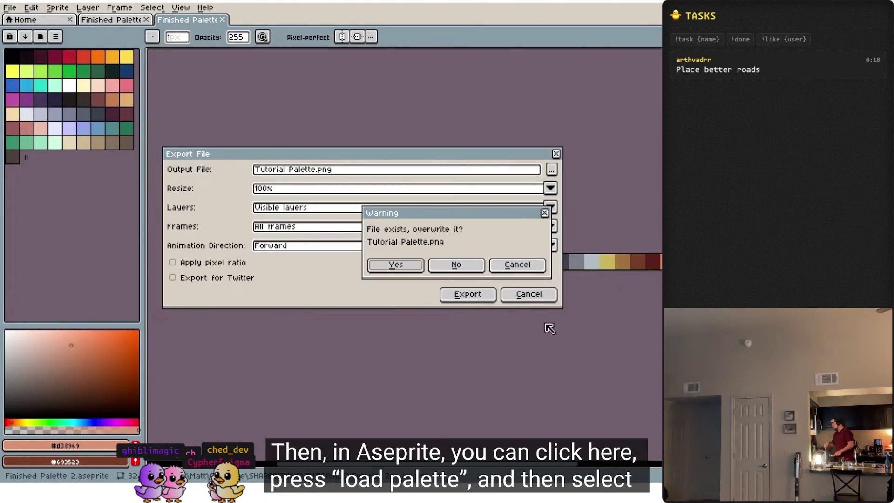
{"action": "left_click", "coordinate": [395, 265]}
{"action": "left_click", "coordinate": [466, 294]}
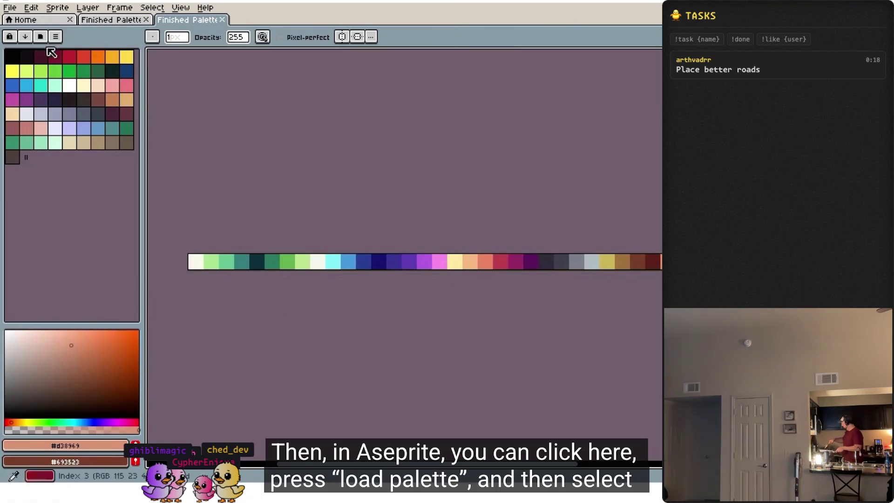
Step: Load Tutorial Palette.png as the palette and pick its dark purple colour
{"action": "left_click", "coordinate": [55, 36]}
{"action": "left_click", "coordinate": [106, 170]}
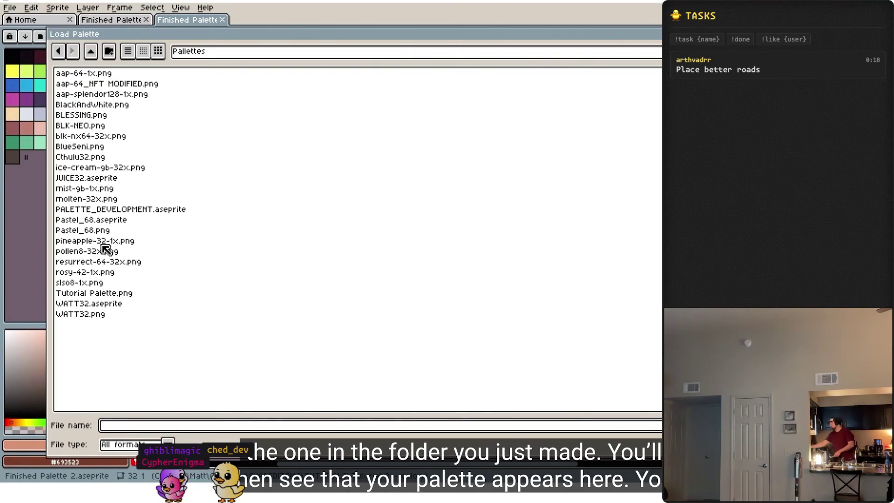
{"action": "double_click", "coordinate": [104, 295]}
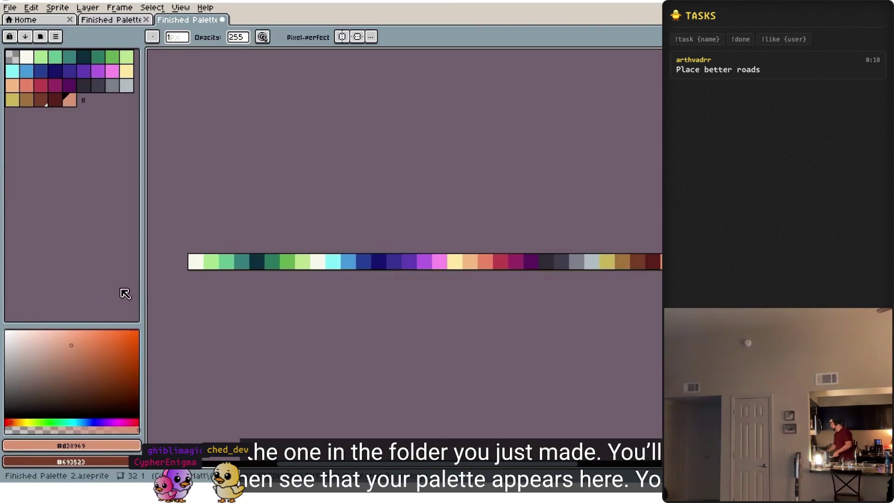
{"action": "left_click", "coordinate": [54, 59]}
{"action": "left_click", "coordinate": [69, 85]}
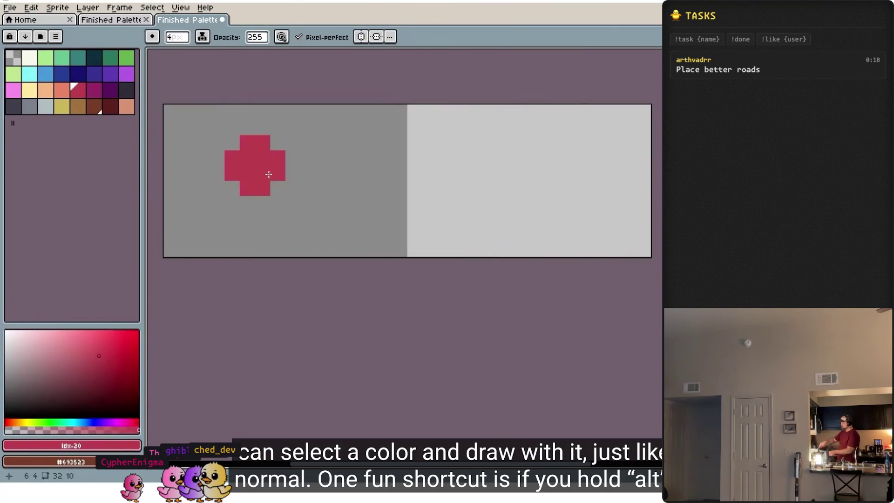
Step: Stamp magenta, dark purple and peach crosses beside the red one, cycling neighbouring palette colours
{"action": "key", "text": "alt"}
{"action": "left_click", "coordinate": [279, 180]}
{"action": "scroll", "coordinate": [365, 157], "scroll_direction": "down", "scroll_amount": 1}
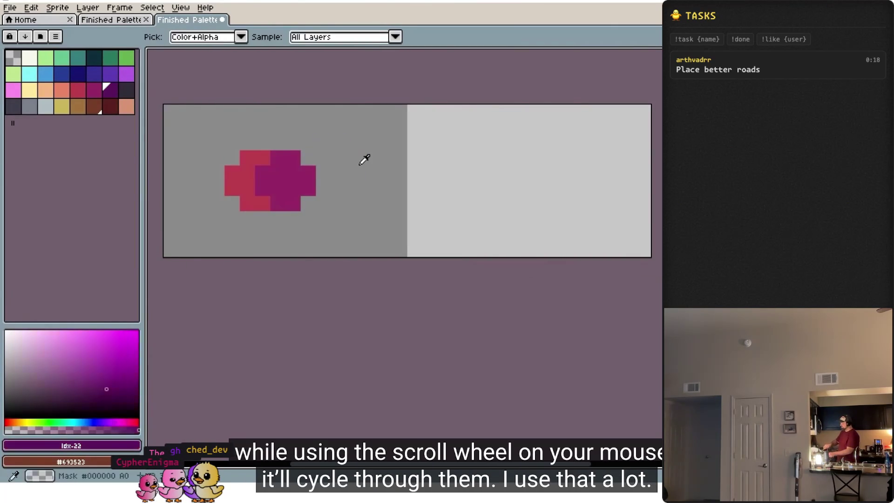
{"action": "left_click", "coordinate": [331, 180]}
{"action": "scroll", "coordinate": [407, 163], "scroll_direction": "down", "scroll_amount": 1}
{"action": "scroll", "coordinate": [408, 163], "scroll_direction": "down", "scroll_amount": 3}
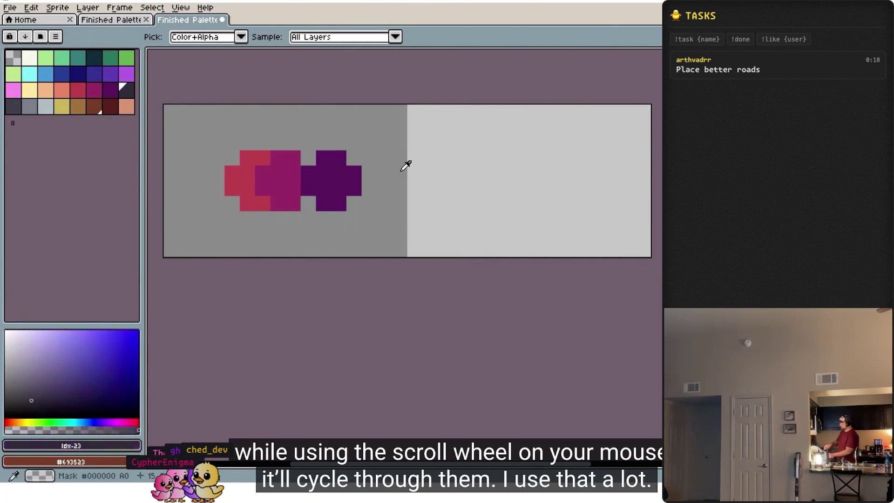
{"action": "left_click", "coordinate": [400, 167]}
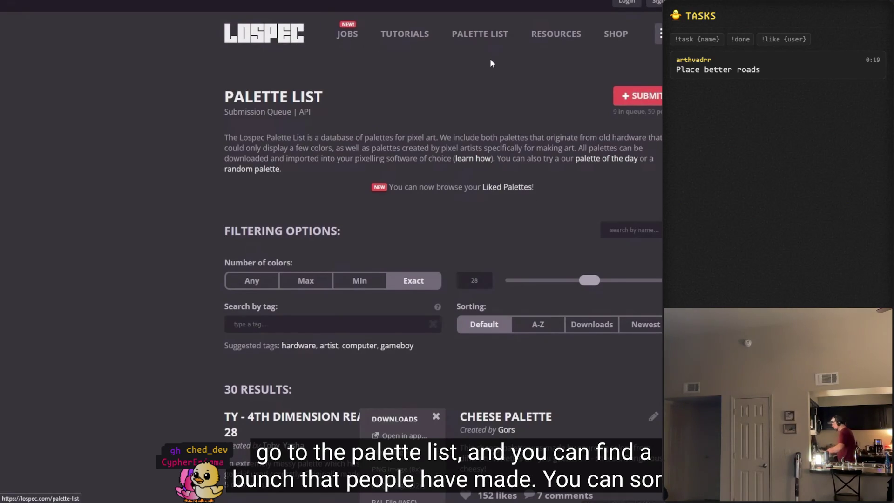
Step: Filter Lospec's list to 8-colour palettes and save GOLDIBLOCKS as a 32x PNG image
{"action": "left_click_drag", "start_coordinate": [584, 282], "coordinate": [546, 279]}
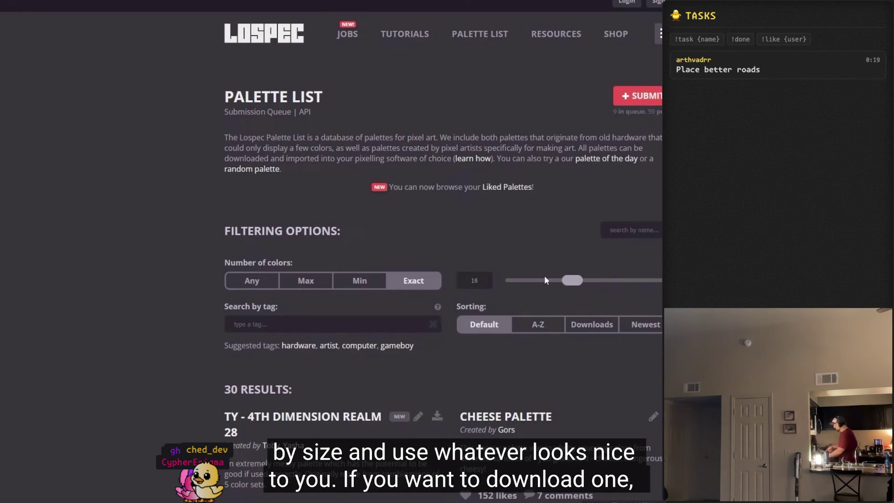
{"action": "scroll", "coordinate": [436, 250], "scroll_direction": "down", "scroll_amount": 4}
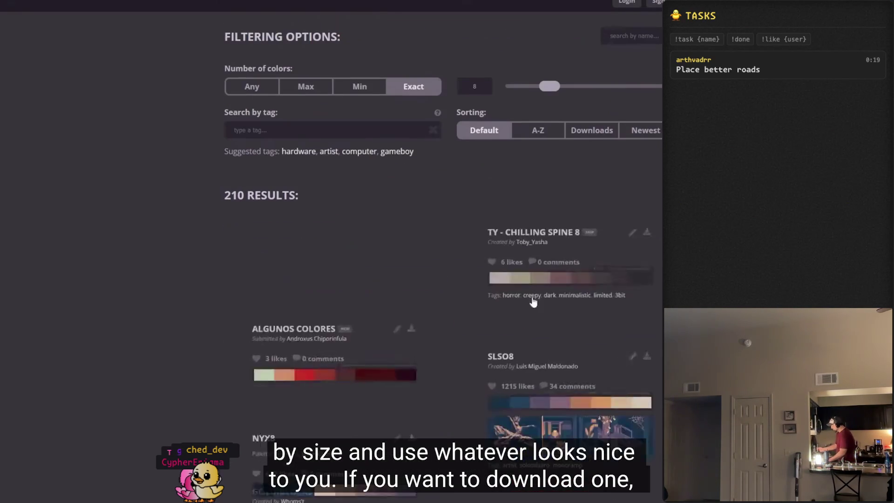
{"action": "mouse_move", "coordinate": [437, 222]}
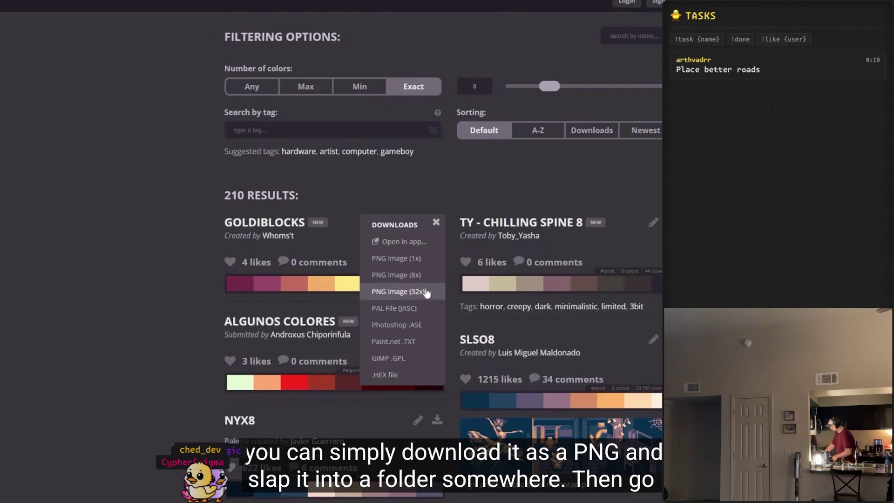
{"action": "left_click", "coordinate": [424, 289]}
{"action": "right_click", "coordinate": [458, 244]}
{"action": "left_click", "coordinate": [476, 254]}
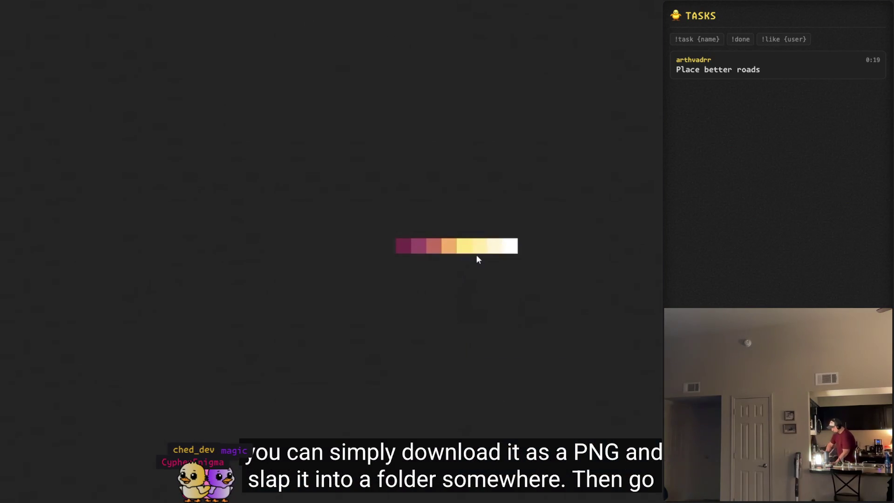
{"action": "key", "text": "Return"}
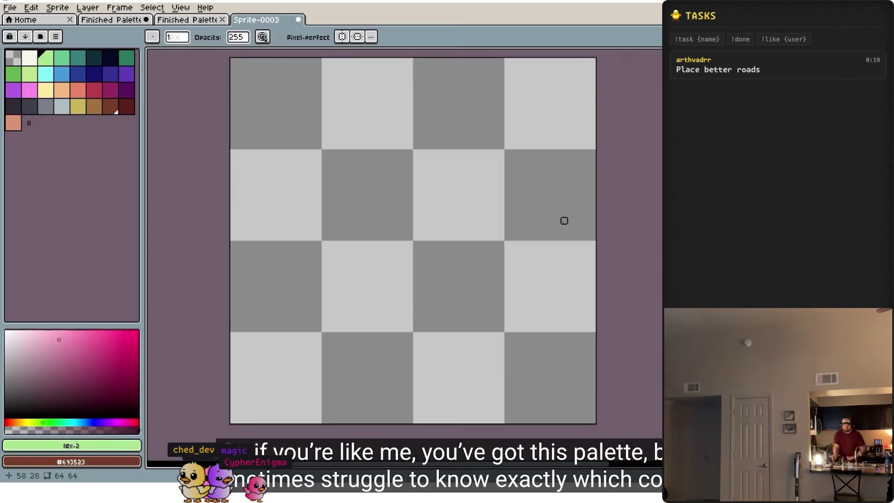
Step: Pick the magenta swatch for Sprite-0003, then switch to the eyedropper with I
{"action": "left_click", "coordinate": [111, 88]}
{"action": "key", "text": "i"}
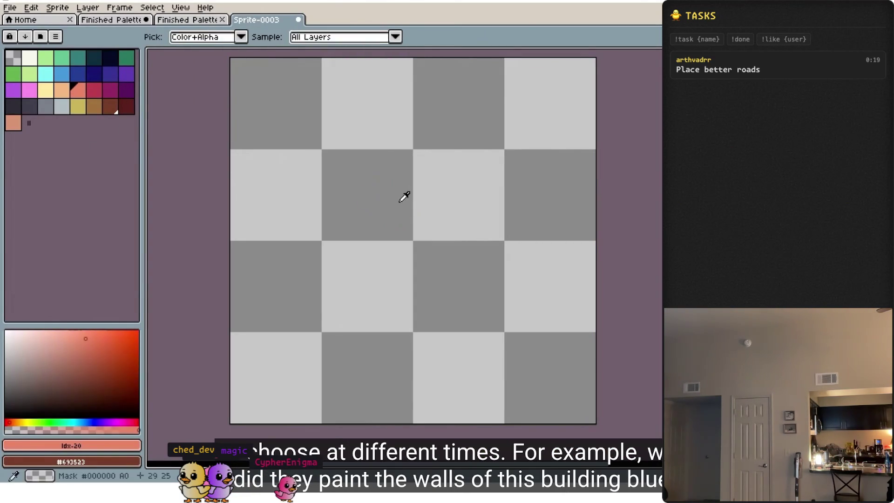
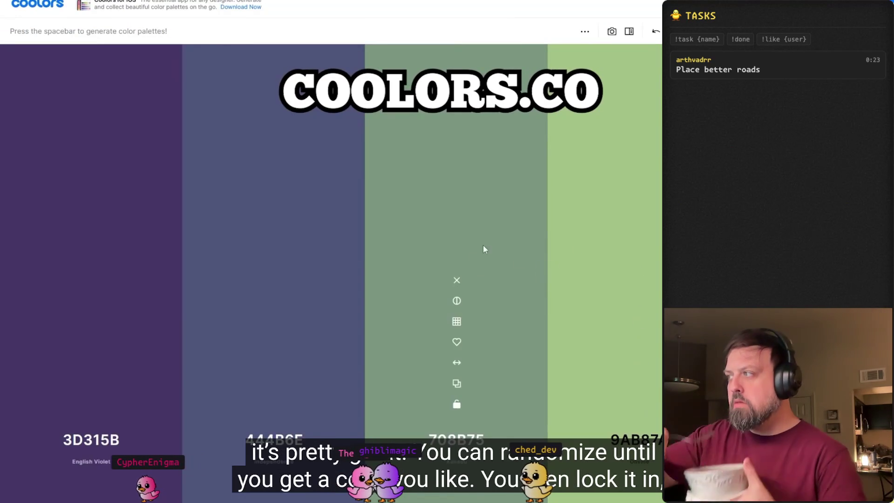
Step: Play and pause the tutorial through its Coolors palette demo, stopping on the AFC2D5, CCDDD3 palette
{"action": "key", "text": "space"}
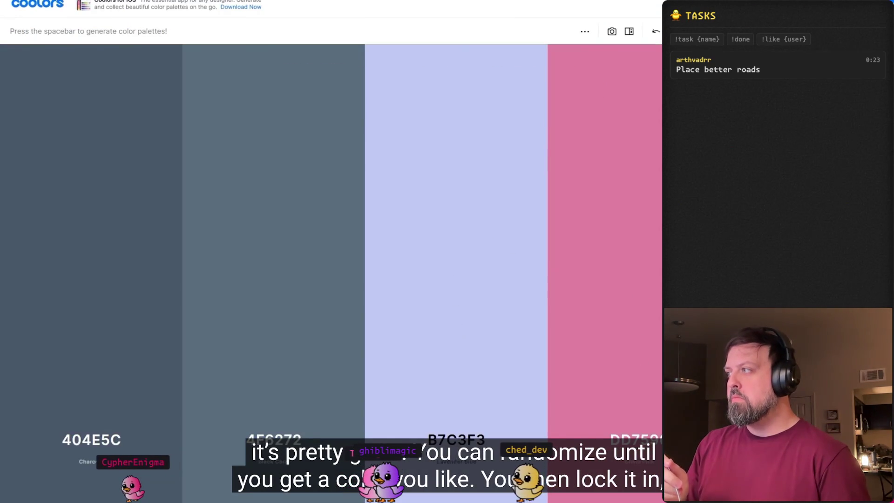
{"action": "key", "text": "space"}
{"action": "key", "text": "space"}
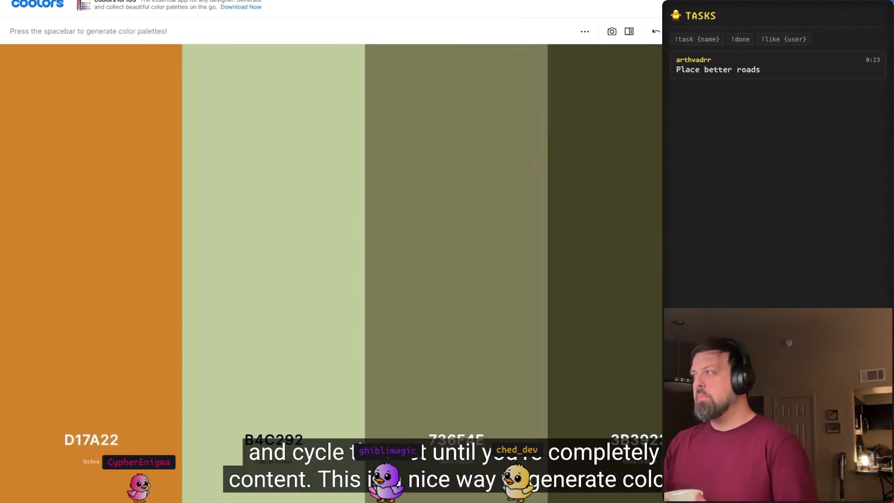
{"action": "key", "text": "space"}
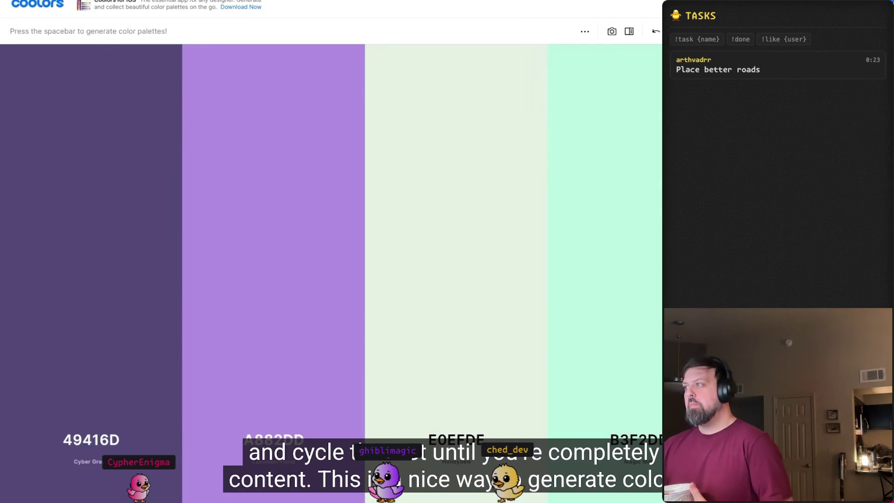
{"action": "key", "text": "space"}
{"action": "key", "text": "space"}
{"action": "key", "text": "space"}
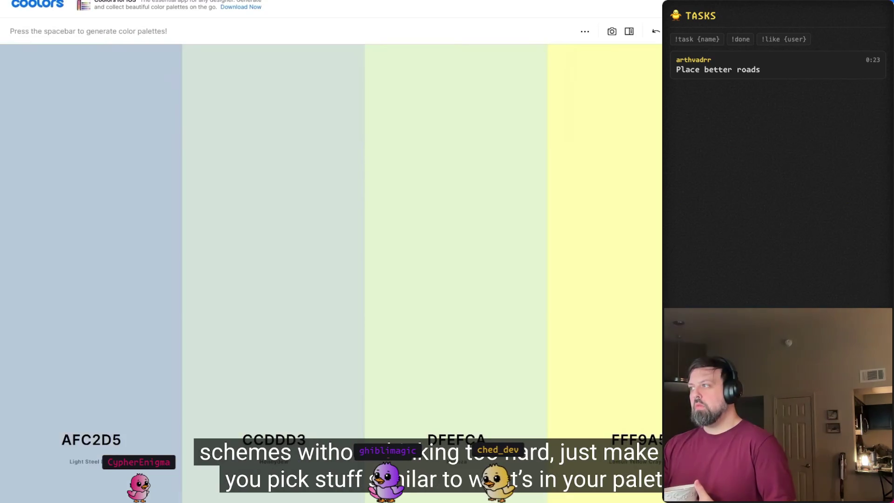
{"action": "key", "text": "space"}
{"action": "key", "text": "space"}
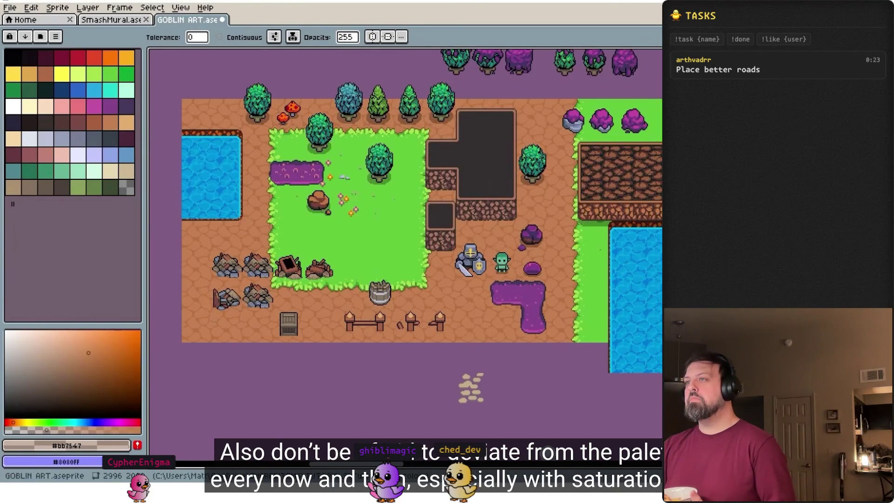
Step: Resume the tutorial and search 'accessibility' in Spotlight as it plays on to the Watt Designs site
{"action": "left_click", "coordinate": [645, 246]}
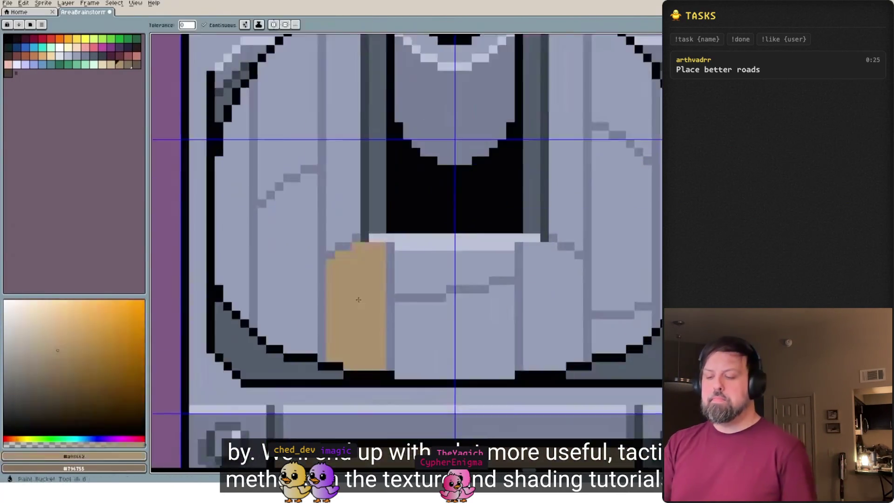
{"action": "key", "text": "super+space"}
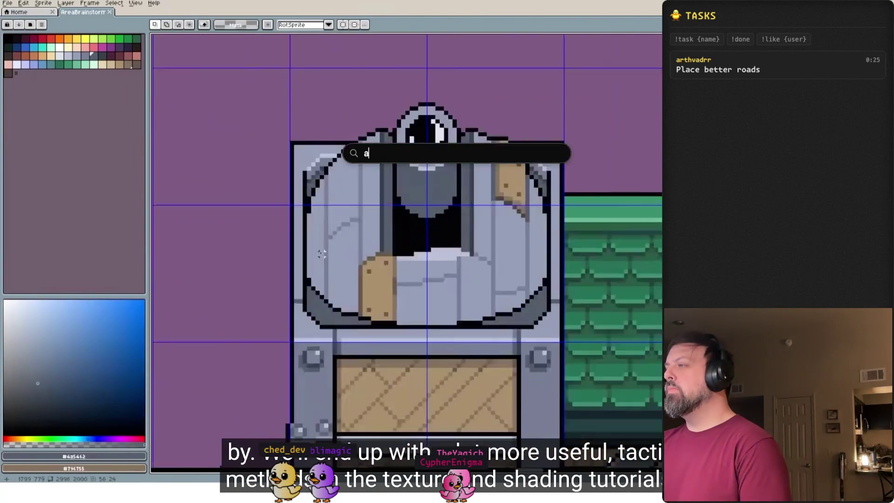
{"action": "type", "text": "accessibility"}
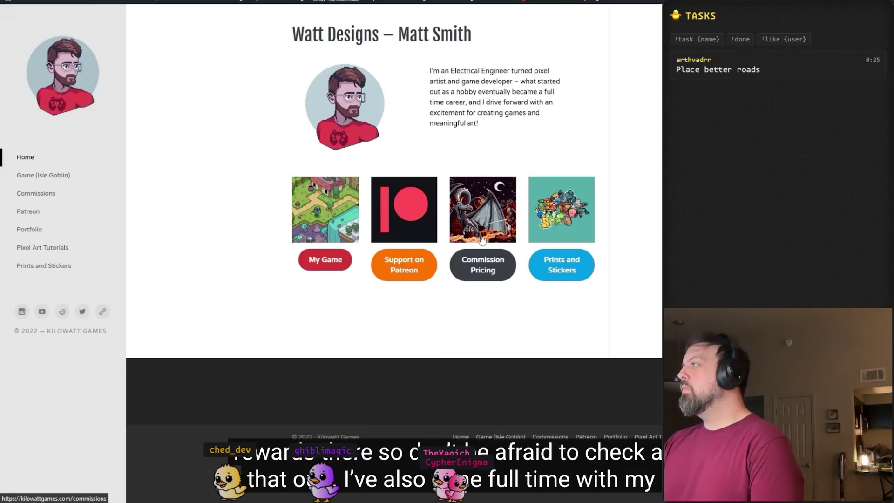
Step: Scroll down the page as the video plays through the Commissions pricing ($199, $299, $699)
{"action": "left_click", "coordinate": [480, 238]}
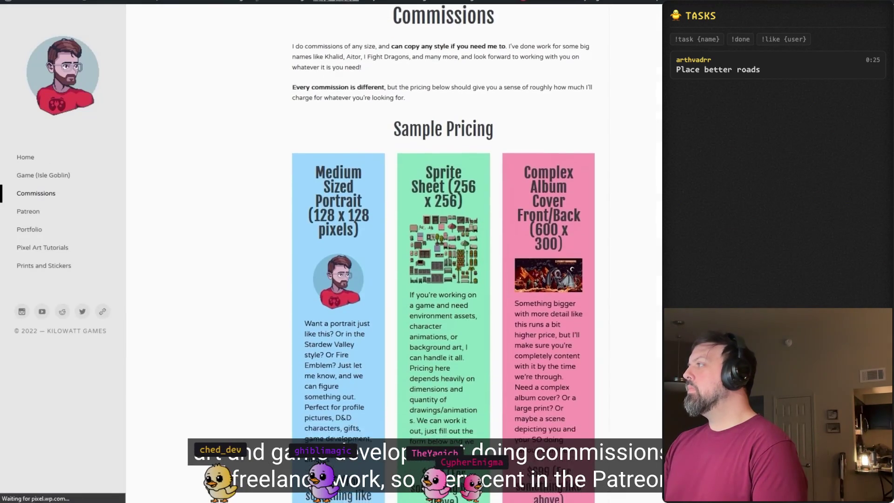
{"action": "scroll", "coordinate": [442, 251], "scroll_direction": "down", "scroll_amount": 7}
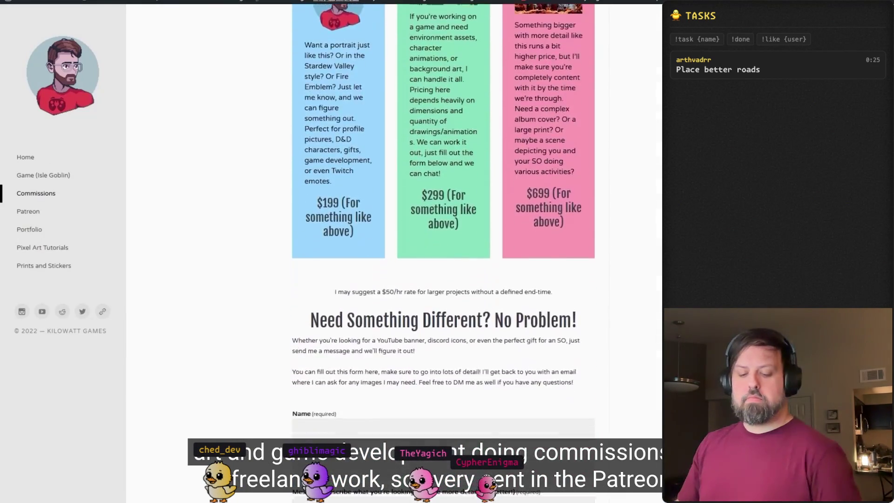
{"action": "scroll", "coordinate": [443, 251], "scroll_direction": "down", "scroll_amount": 7}
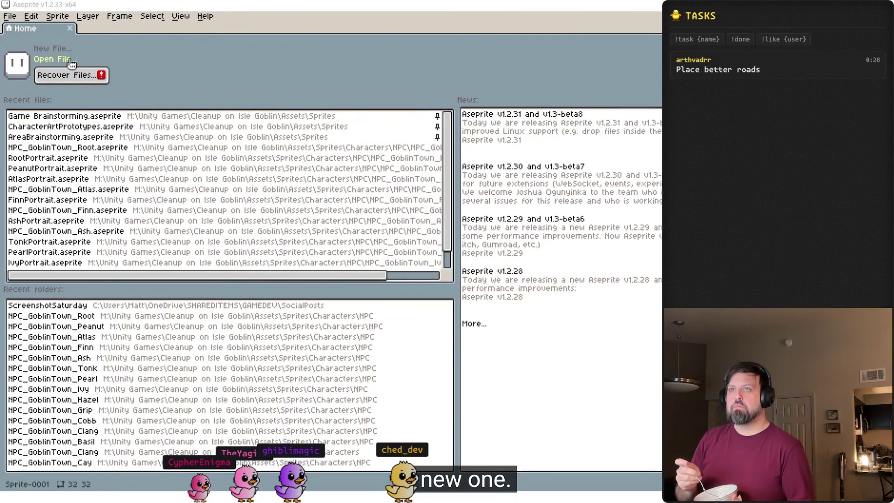
Step: Watch the tutorial create a blank 32×32 sprite, pressing I, H and B as it plays
{"action": "left_click", "coordinate": [66, 49]}
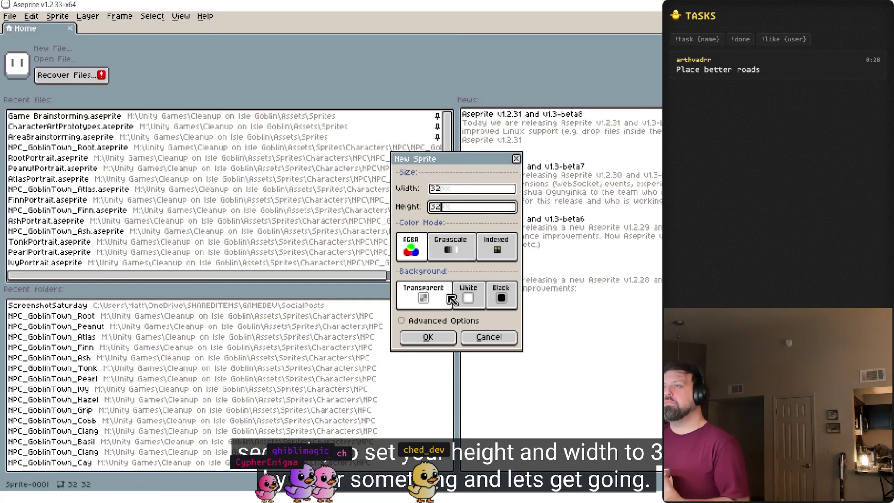
{"action": "left_click", "coordinate": [427, 337]}
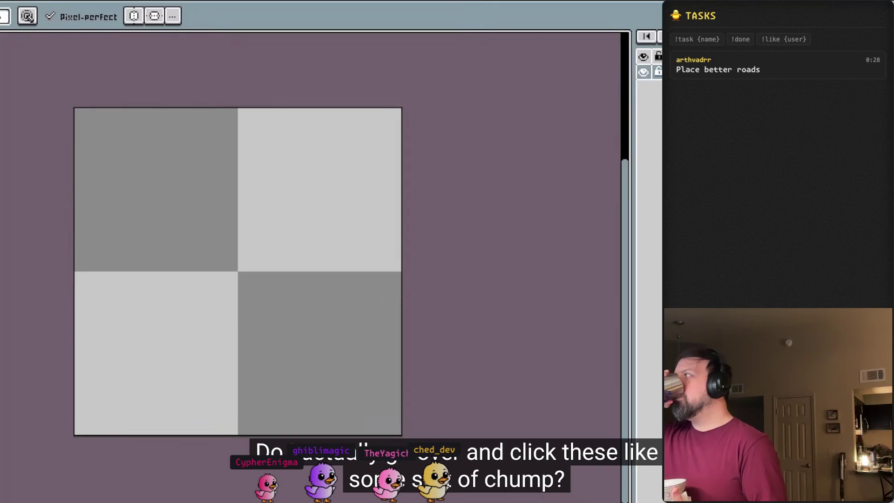
{"action": "key", "text": "i"}
{"action": "key", "text": "h"}
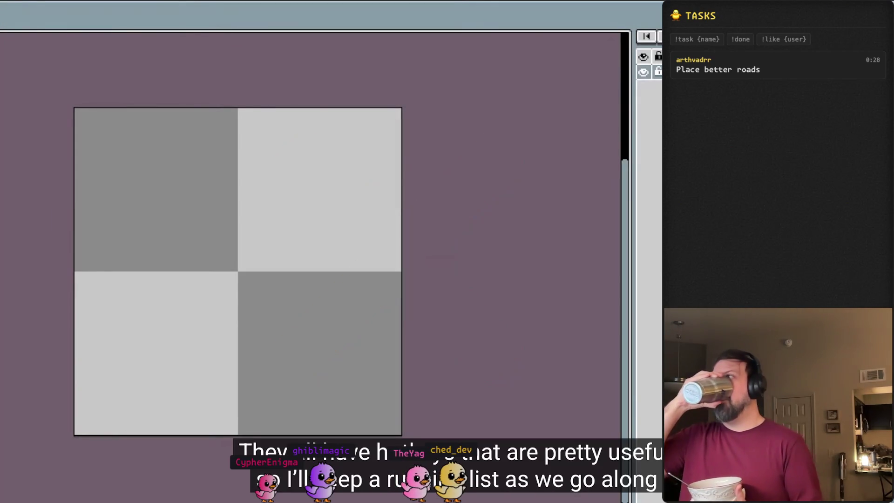
{"action": "key", "text": "b"}
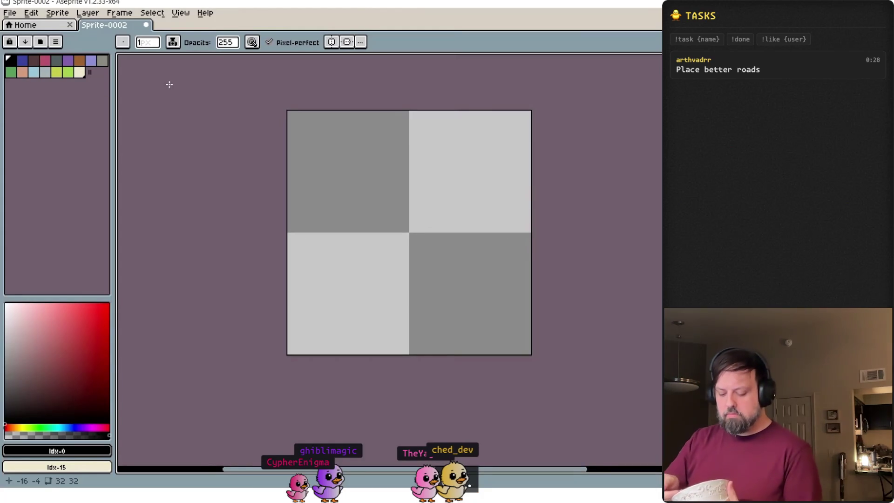
Step: Play the brush-size, Keyboard Shortcuts and Pixel-perfect tips through to the cartoon character sketch
{"action": "left_click", "coordinate": [123, 43]}
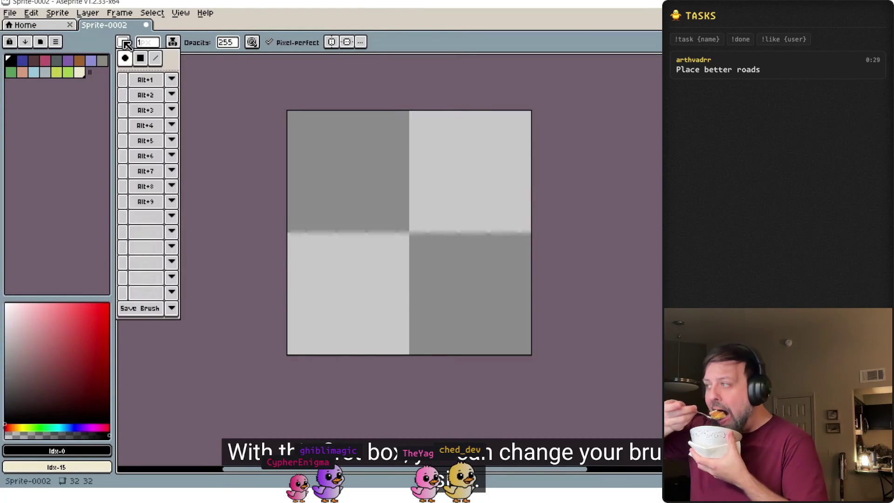
{"action": "left_click", "coordinate": [145, 43]}
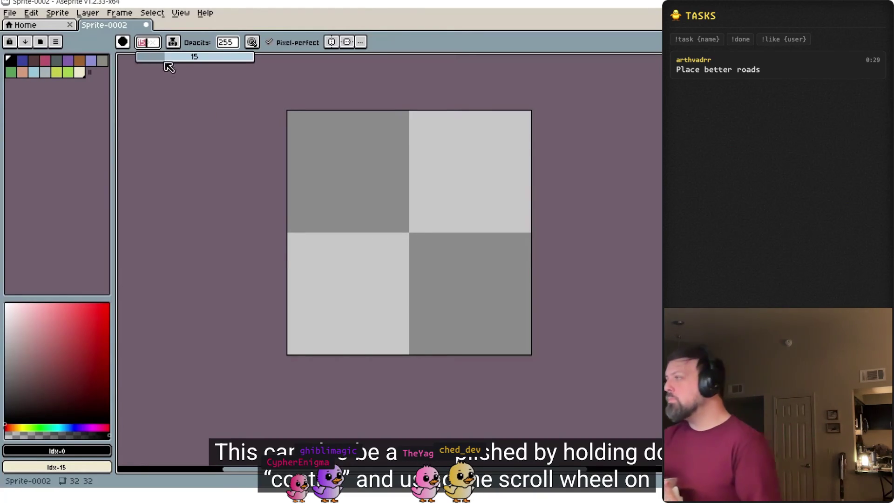
{"action": "scroll", "coordinate": [412, 237], "scroll_direction": "down", "scroll_amount": 5}
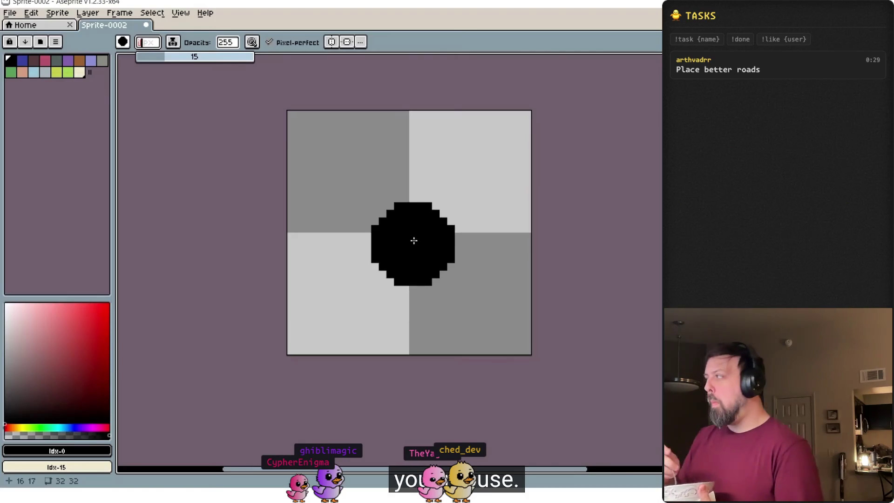
{"action": "scroll", "coordinate": [414, 239], "scroll_direction": "down", "scroll_amount": 7}
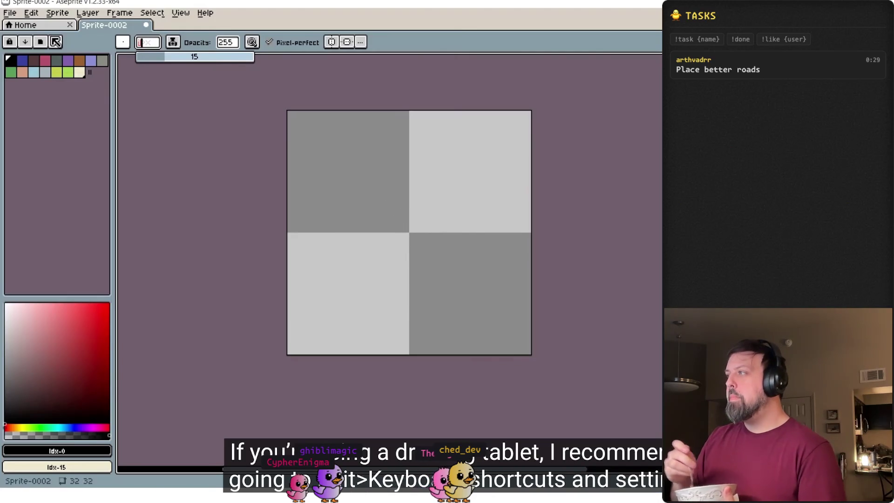
{"action": "left_click", "coordinate": [32, 13]}
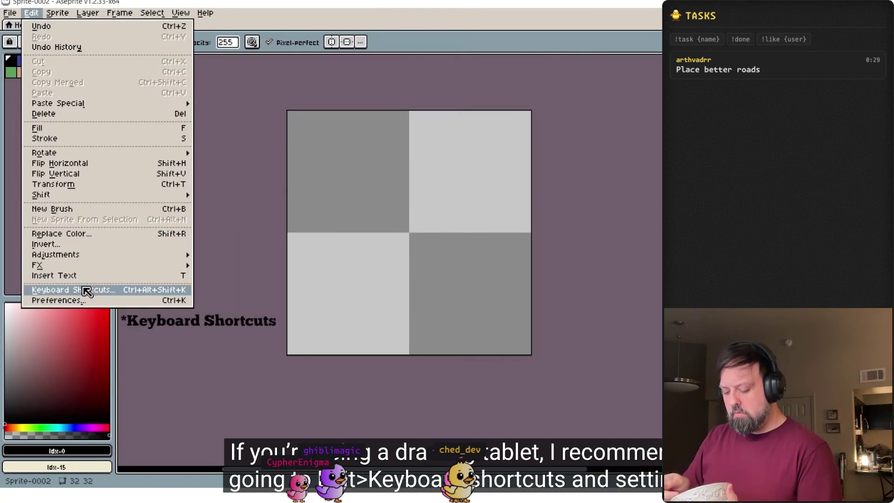
{"action": "left_click", "coordinate": [86, 289]}
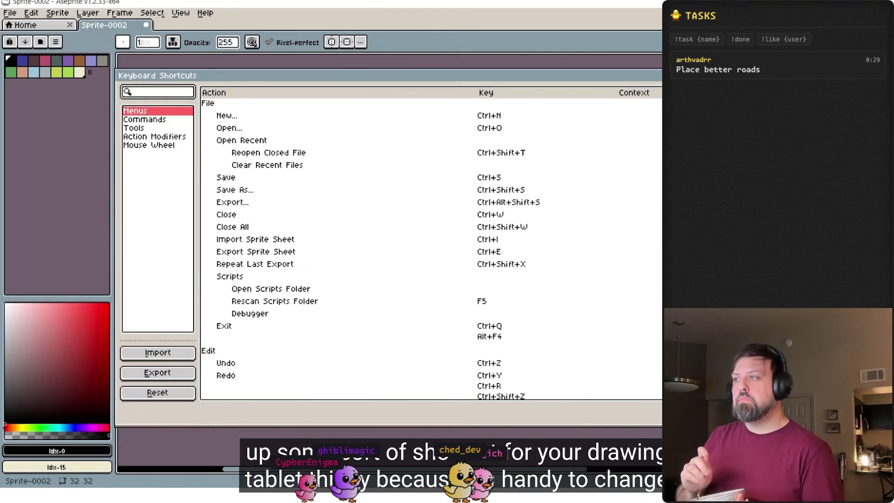
{"action": "key", "text": "Escape"}
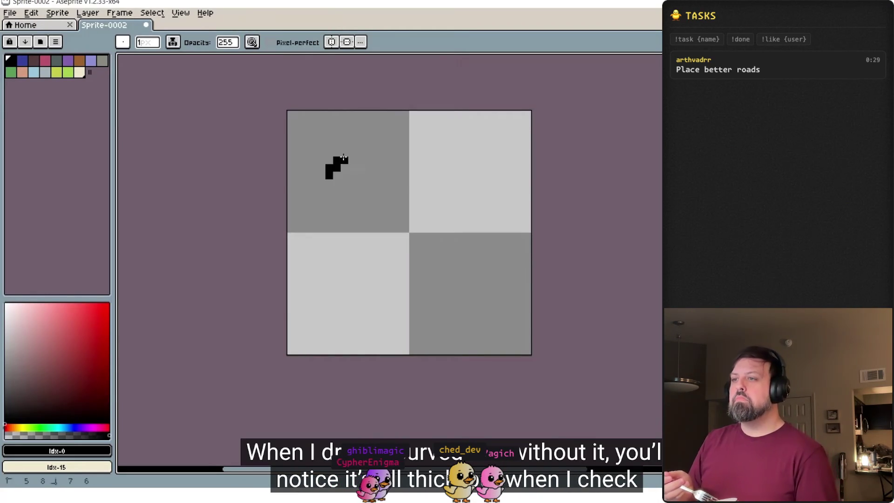
{"action": "left_click", "coordinate": [293, 42]}
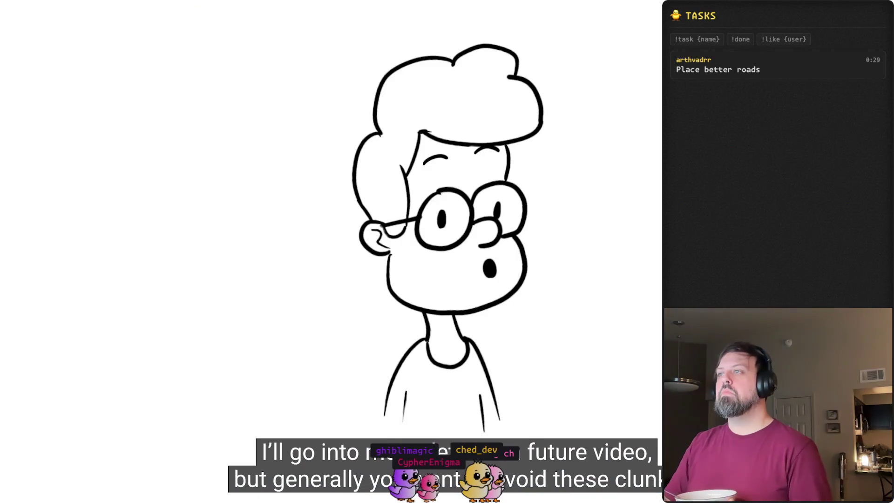
Step: Pause the tutorial on the cartoon sketch and switch to Aseprite from the Dock
{"action": "left_click", "coordinate": [433, 191]}
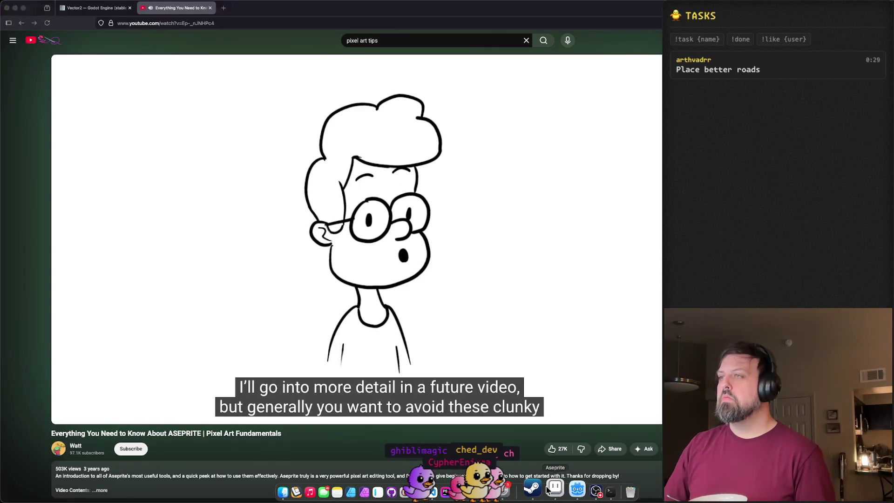
{"action": "left_click", "coordinate": [548, 487]}
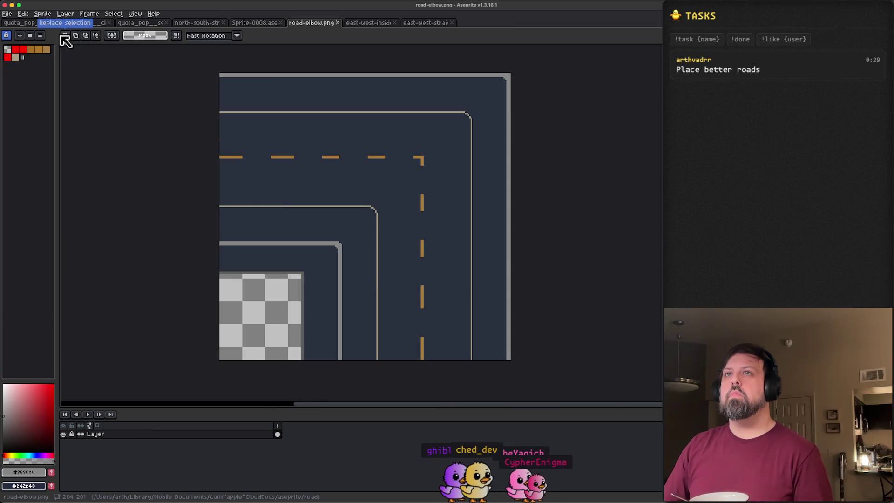
Step: Open the palette options menu and close it without changes
{"action": "left_click", "coordinate": [41, 35]}
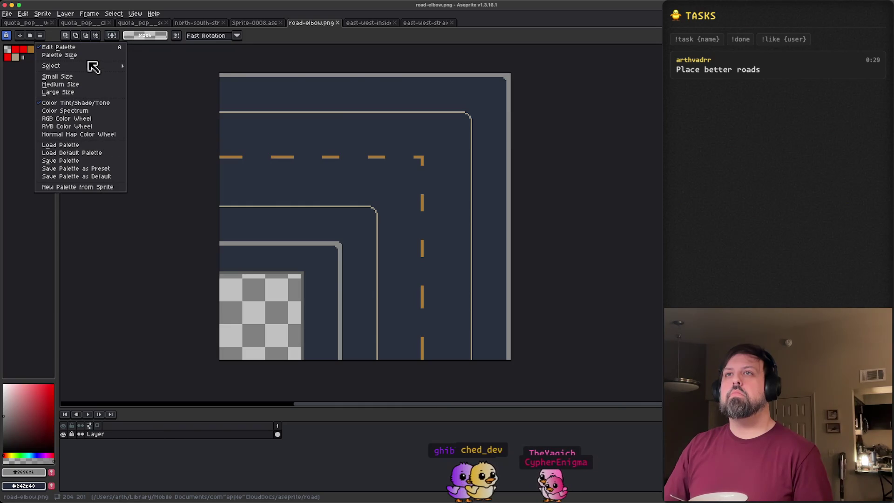
{"action": "mouse_move", "coordinate": [87, 69]}
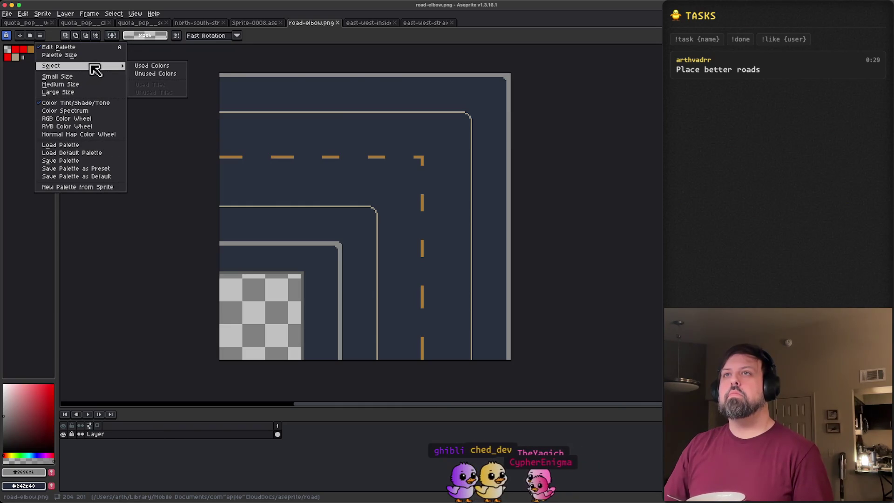
{"action": "left_click", "coordinate": [89, 19]}
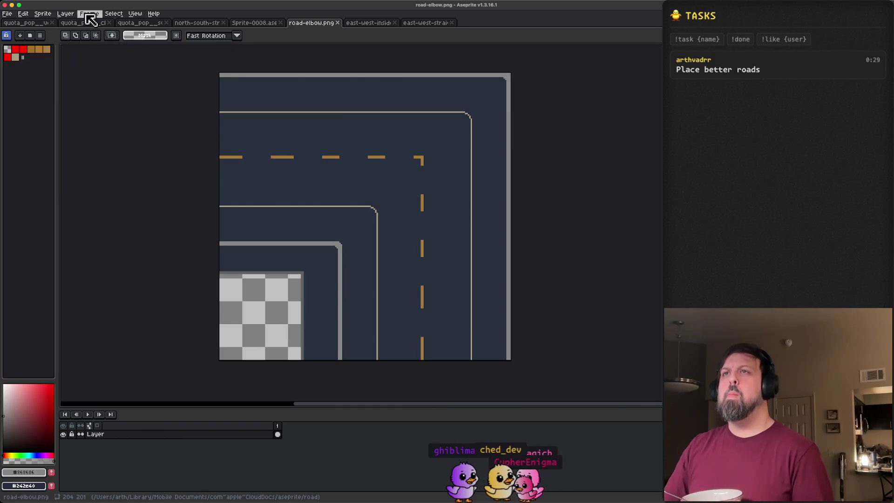
Step: Look through the View, Frame and Sprite menus, then return to the tutorial in the browser
{"action": "left_click", "coordinate": [90, 19]}
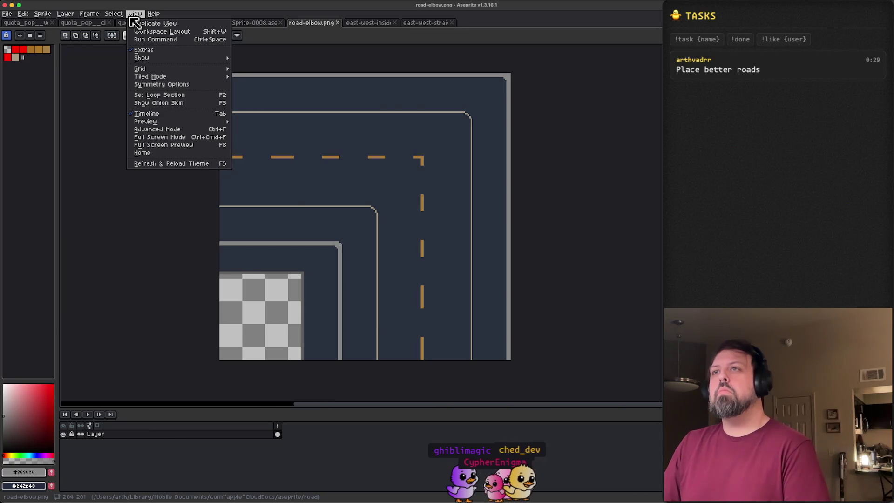
{"action": "mouse_move", "coordinate": [115, 16]}
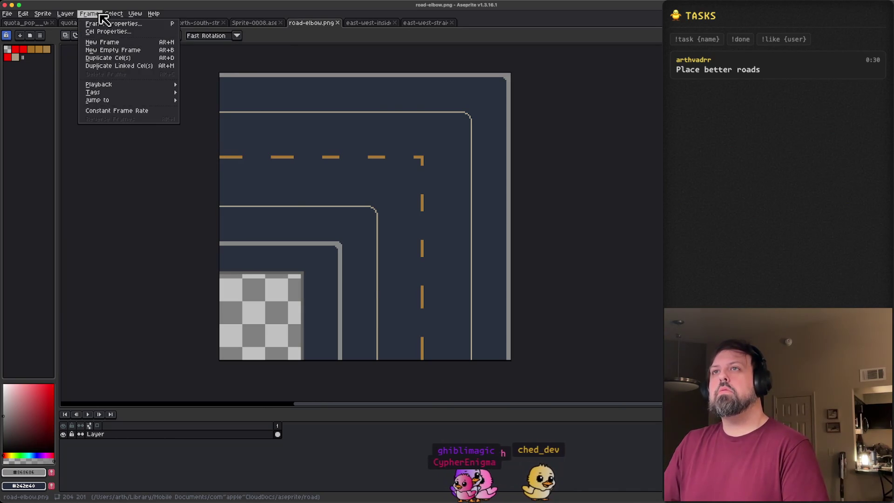
{"action": "mouse_move", "coordinate": [76, 17]}
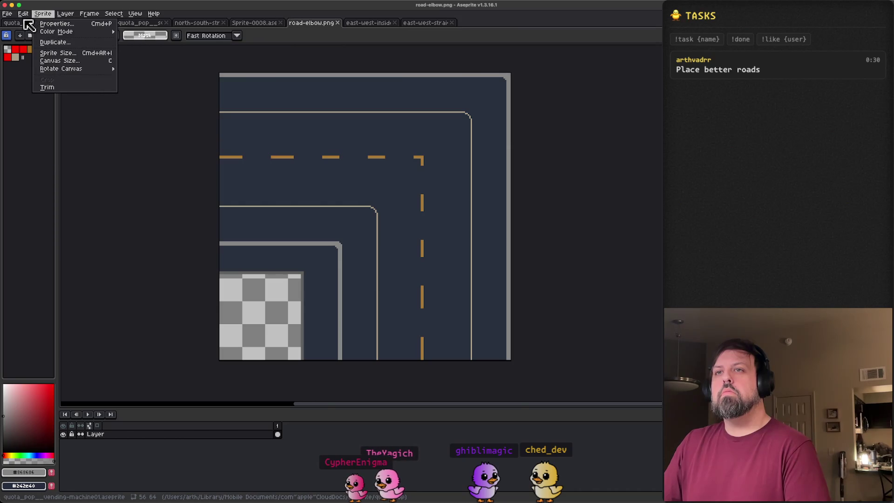
{"action": "left_click", "coordinate": [24, 13]}
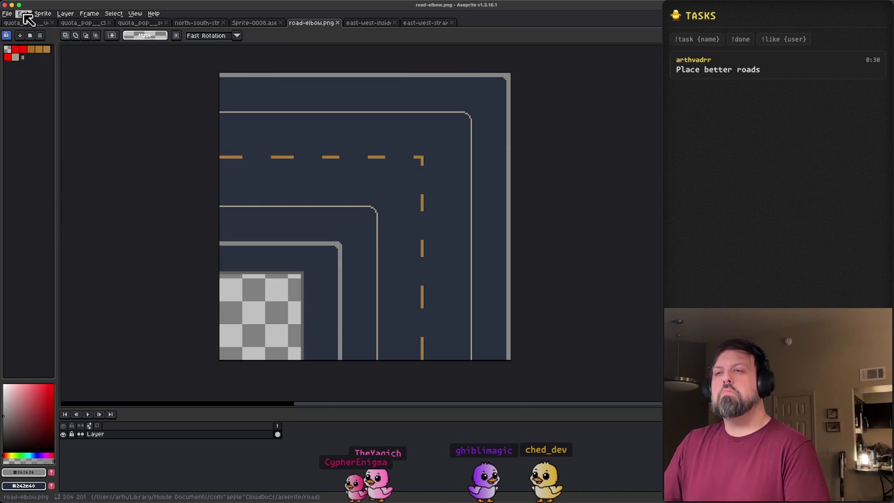
{"action": "left_click", "coordinate": [405, 492]}
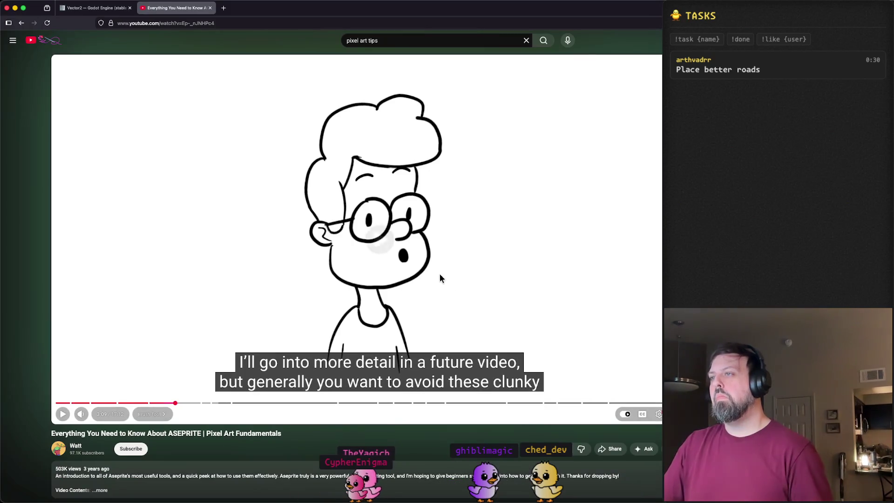
Step: Play the tutorial to its lasso-tool section, close its tab and return to road-elbow.png
{"action": "left_click", "coordinate": [426, 212]}
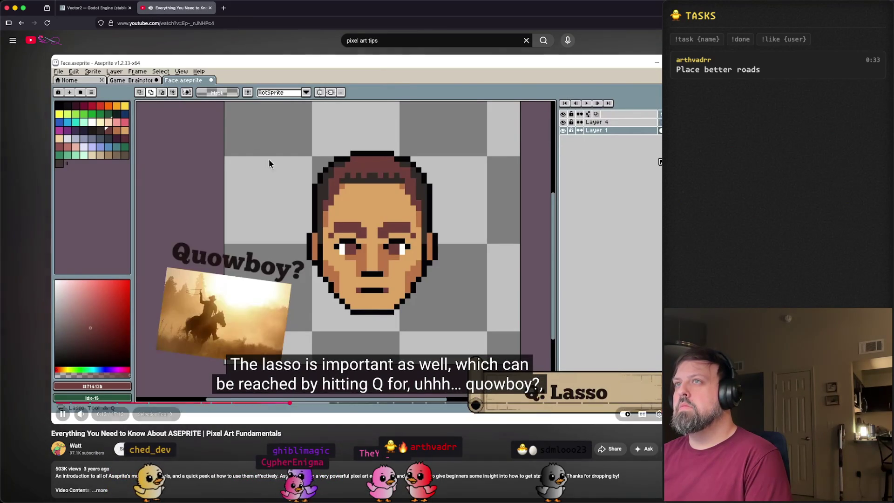
{"action": "left_click", "coordinate": [289, 168]}
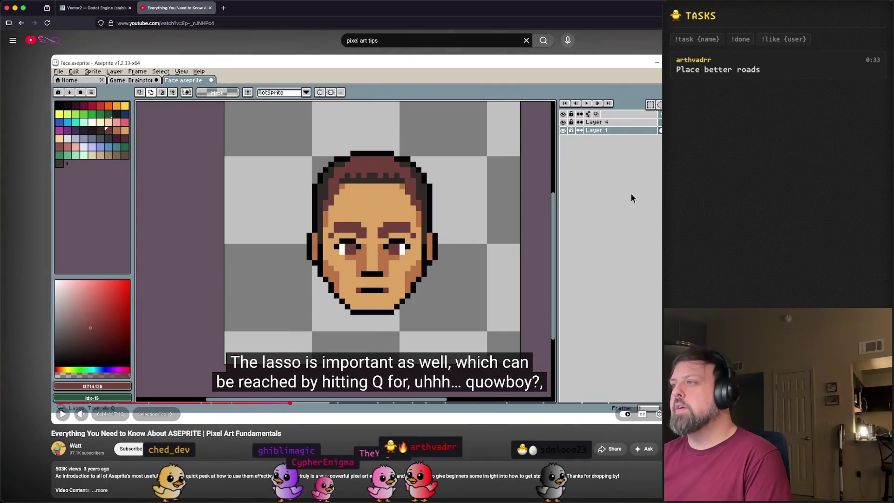
{"action": "left_click", "coordinate": [210, 8]}
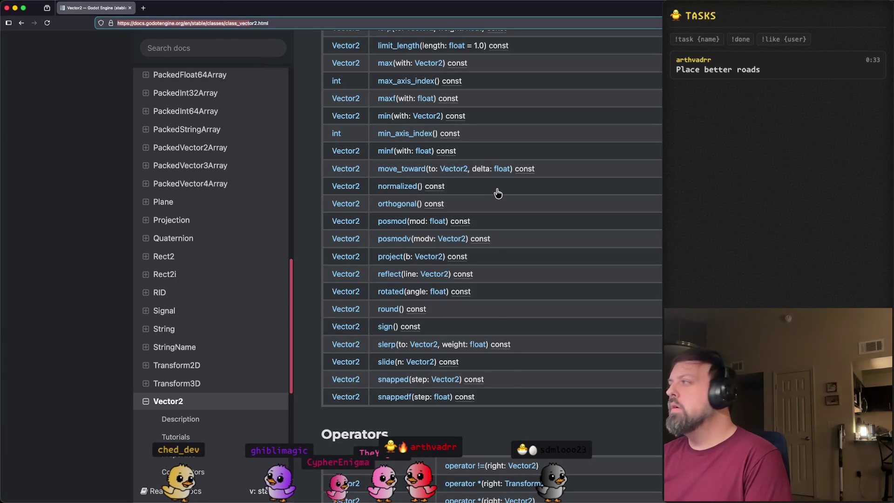
{"action": "key", "text": "super+Tab"}
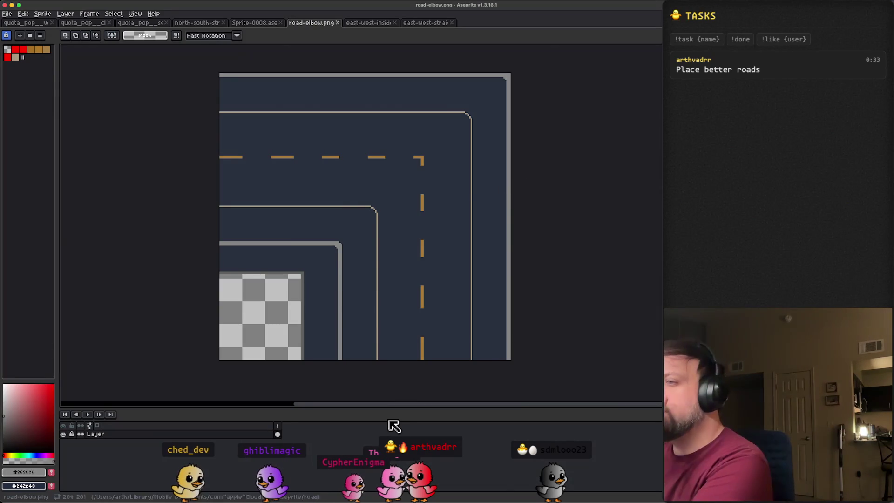
{"action": "right_click", "coordinate": [403, 437]}
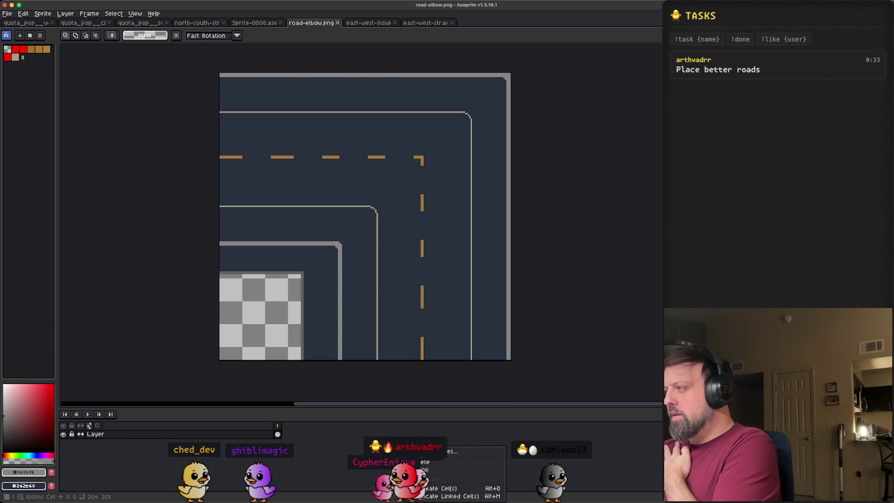
{"action": "key", "text": "Escape"}
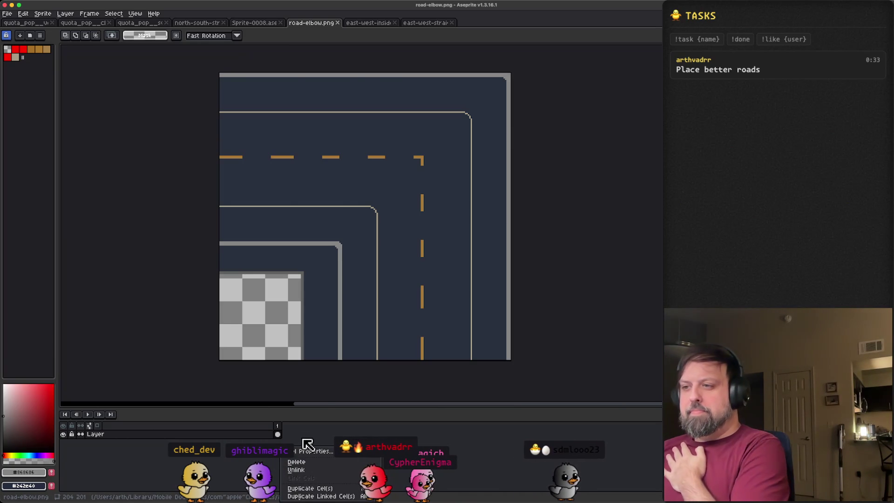
{"action": "key", "text": "Escape"}
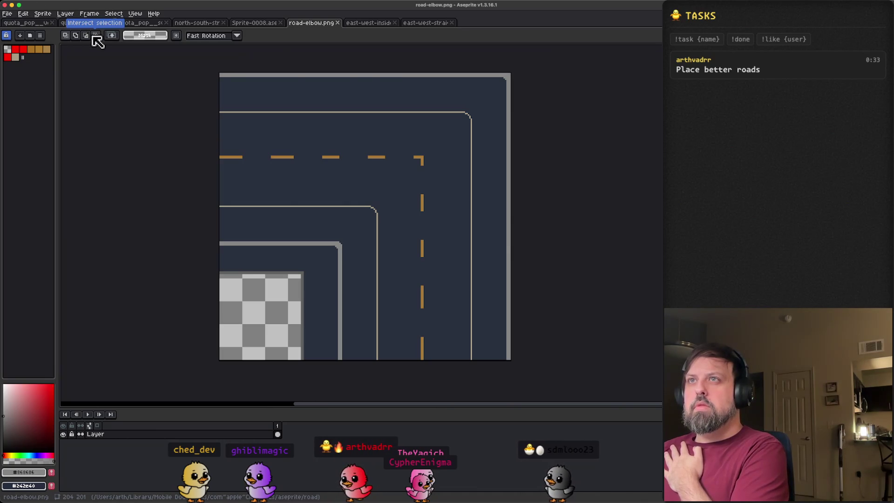
{"action": "left_click", "coordinate": [135, 14]}
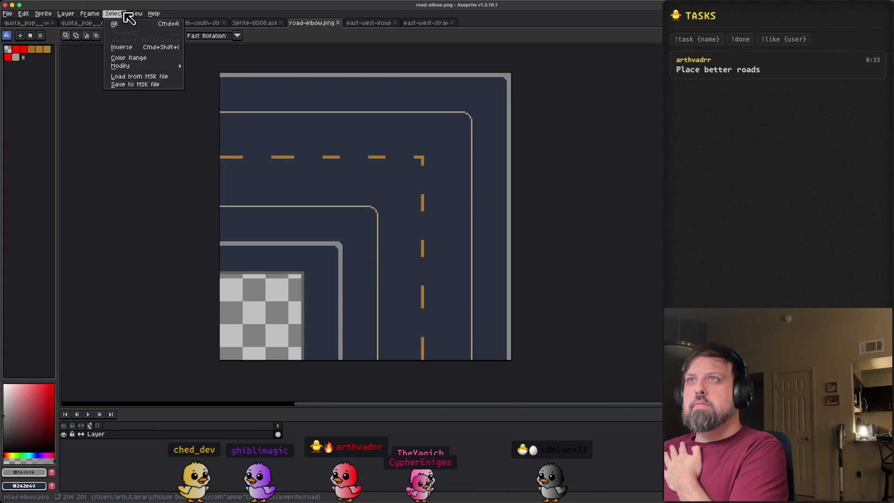
{"action": "mouse_move", "coordinate": [188, 59]}
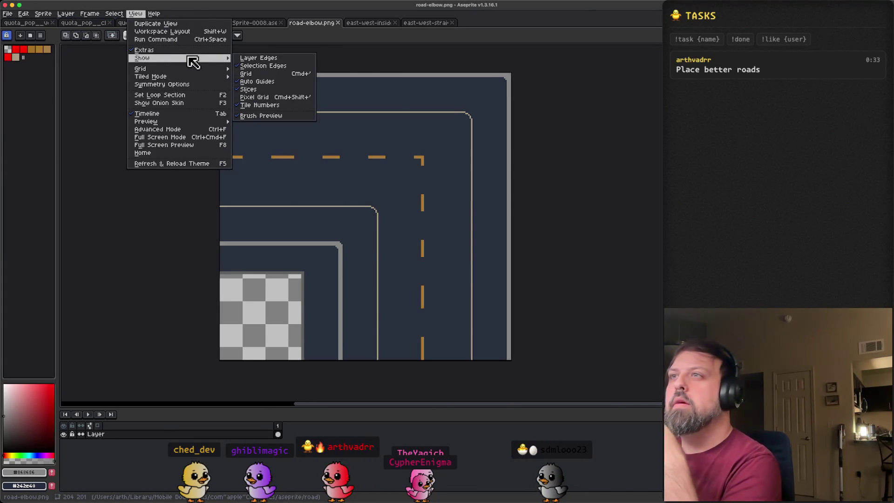
{"action": "left_click", "coordinate": [196, 131]}
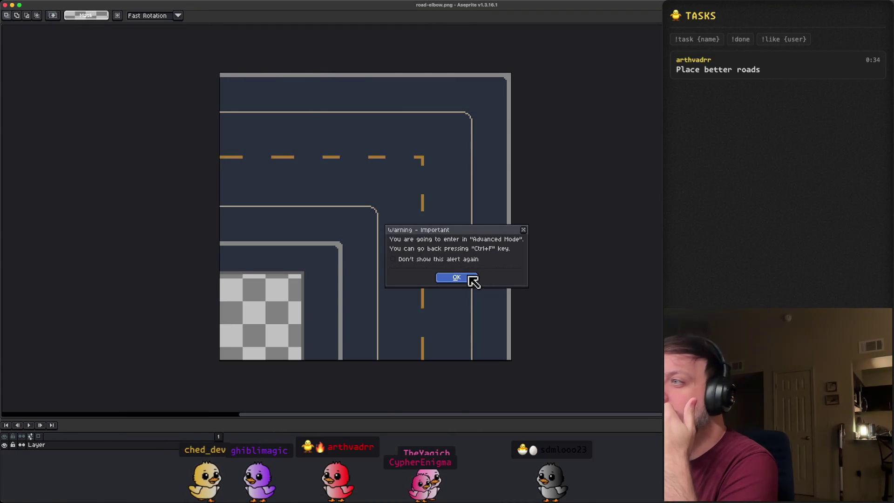
{"action": "left_click", "coordinate": [472, 278]}
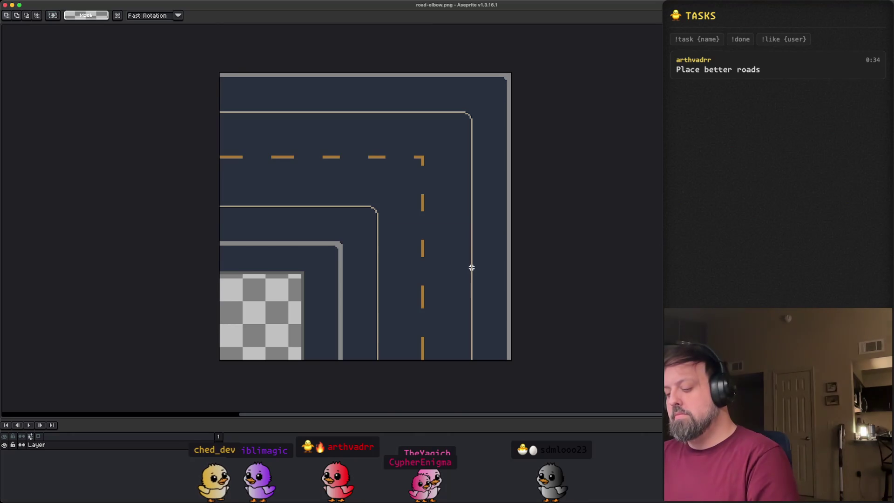
{"action": "key", "text": "Tab"}
{"action": "key", "text": "Tab"}
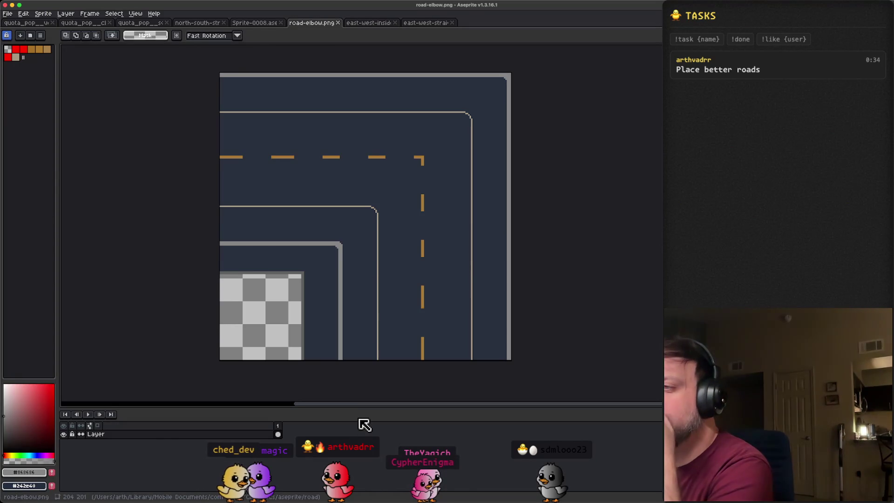
Step: Dismiss the cel context menu unused and select the Blur tool with R
{"action": "right_click", "coordinate": [368, 434]}
{"action": "key", "text": "Escape"}
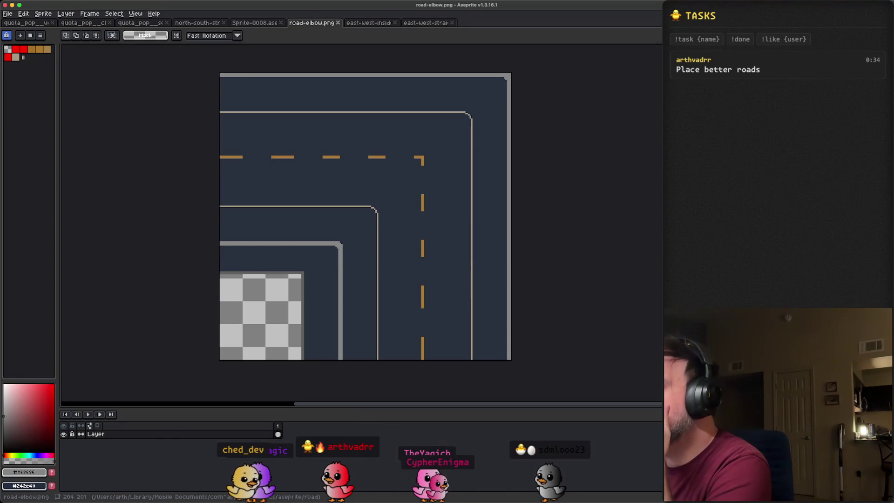
{"action": "key", "text": "r"}
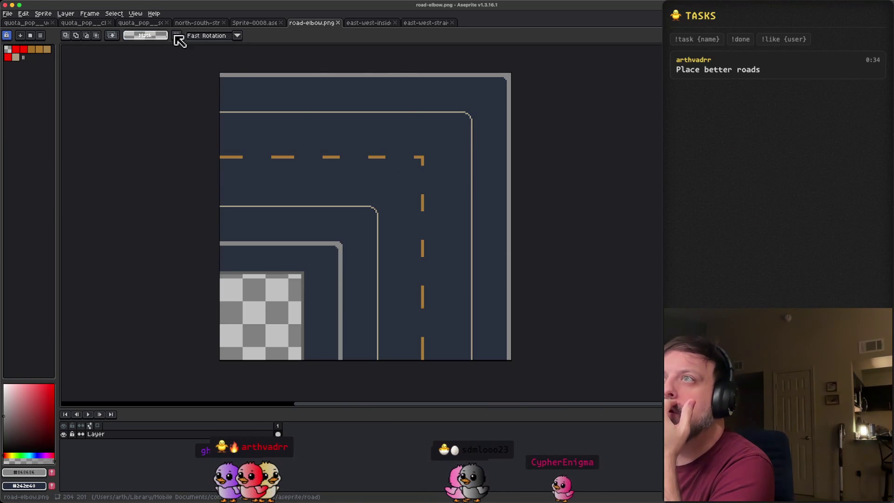
Step: Leave the rotation algorithm on Fast Rotation and switch to the Godot Vector2 docs
{"action": "left_click", "coordinate": [238, 40]}
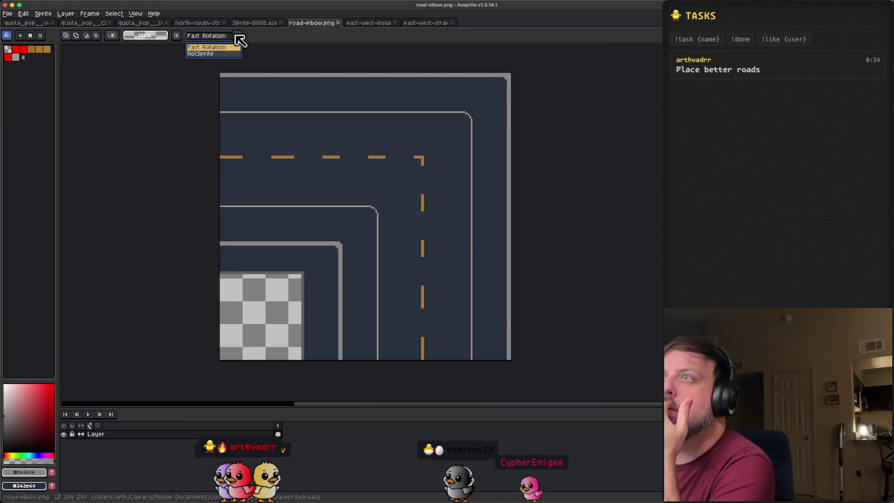
{"action": "left_click", "coordinate": [239, 40]}
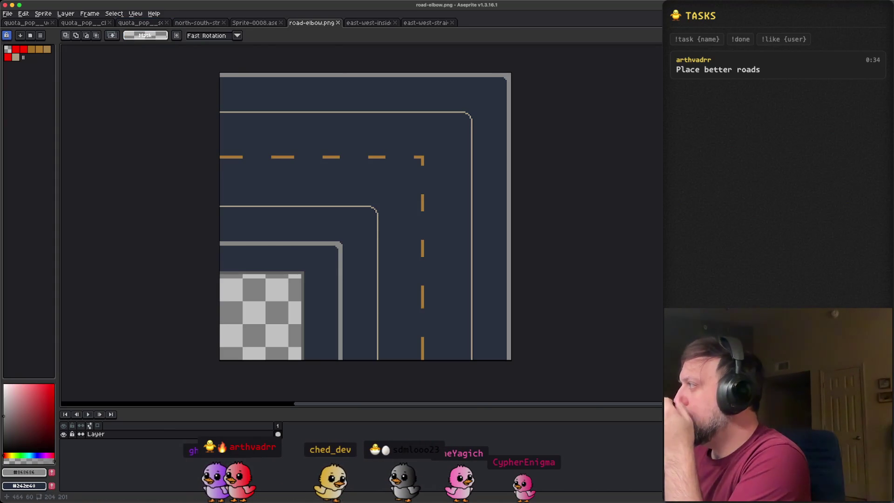
{"action": "key", "text": "super+Tab"}
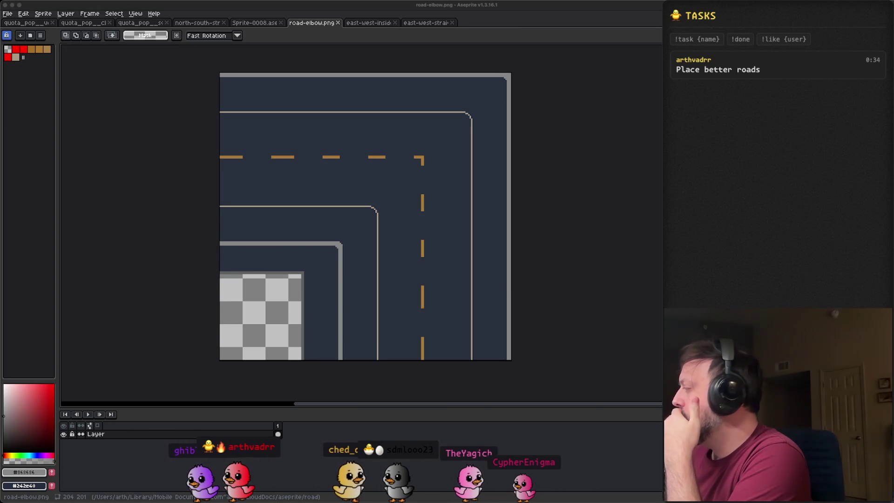
{"action": "key", "text": "super+Tab"}
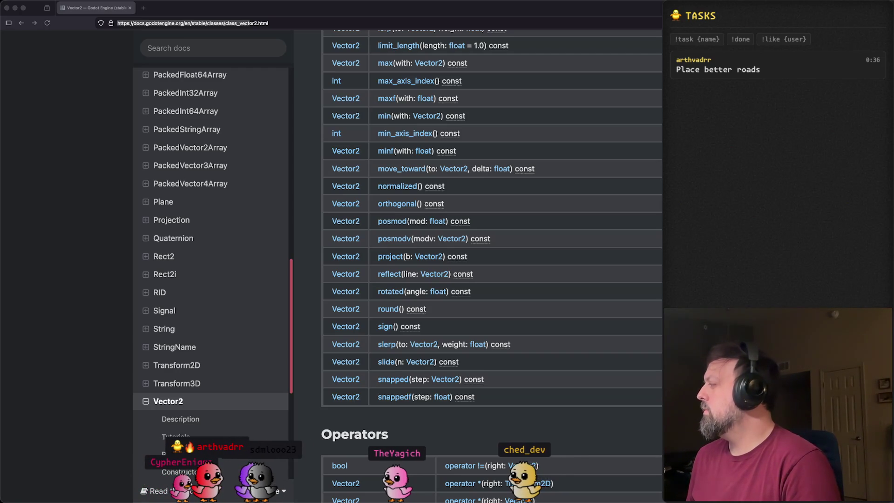
Step: Browse the road sprites: east-west inside, east-west straight, four-way intersection and north-south straight
{"action": "key", "text": "super+Tab"}
{"action": "scroll", "coordinate": [465, 188], "scroll_direction": "left", "scroll_amount": 5}
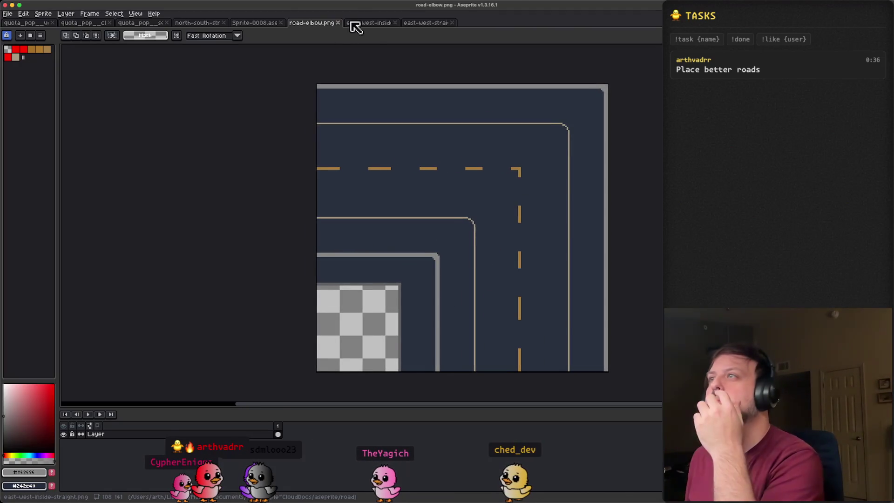
{"action": "left_click", "coordinate": [355, 27]}
{"action": "scroll", "coordinate": [457, 156], "scroll_direction": "left", "scroll_amount": 2}
{"action": "left_click", "coordinate": [430, 25]}
{"action": "scroll", "coordinate": [465, 191], "scroll_direction": "down", "scroll_amount": 3}
{"action": "scroll", "coordinate": [468, 192], "scroll_direction": "up", "scroll_amount": 2}
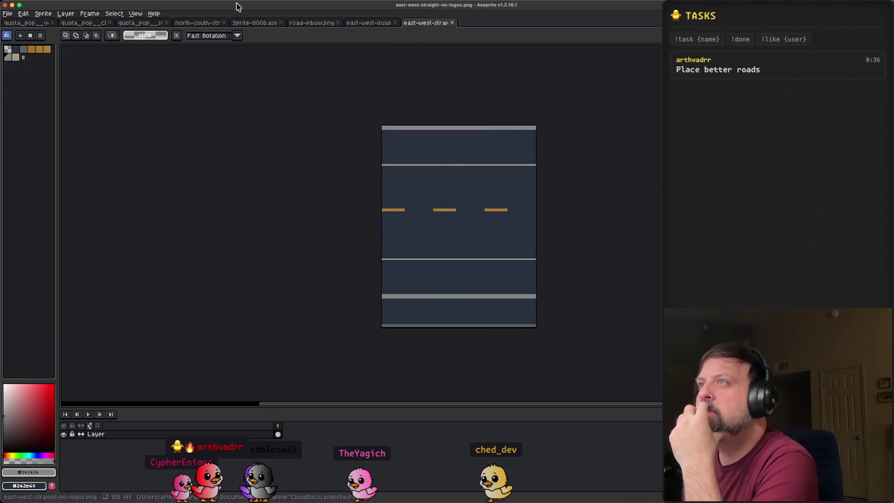
{"action": "left_click", "coordinate": [258, 24]}
{"action": "scroll", "coordinate": [423, 149], "scroll_direction": "up", "scroll_amount": 2}
{"action": "scroll", "coordinate": [303, 54], "scroll_direction": "down", "scroll_amount": 2}
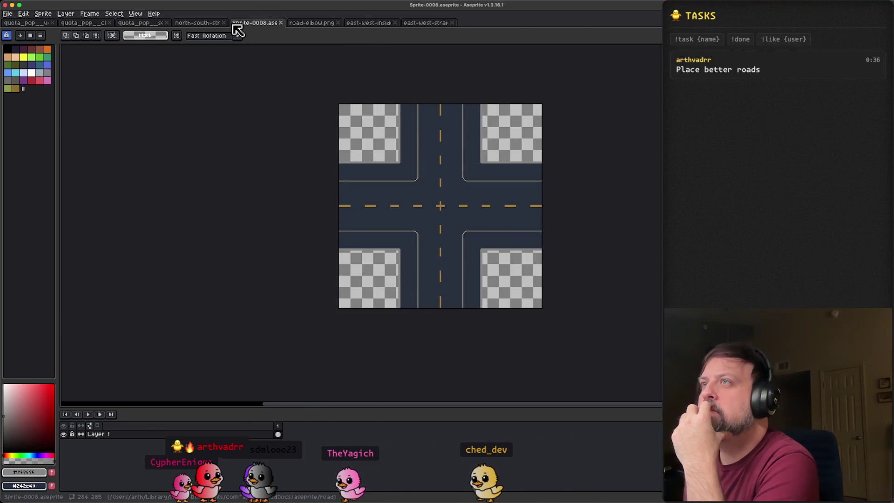
{"action": "left_click", "coordinate": [203, 24]}
Step: Look over the squid juice and cherry soda cans, open the vending-machine sprite, then switch to the game
{"action": "left_click", "coordinate": [155, 24]}
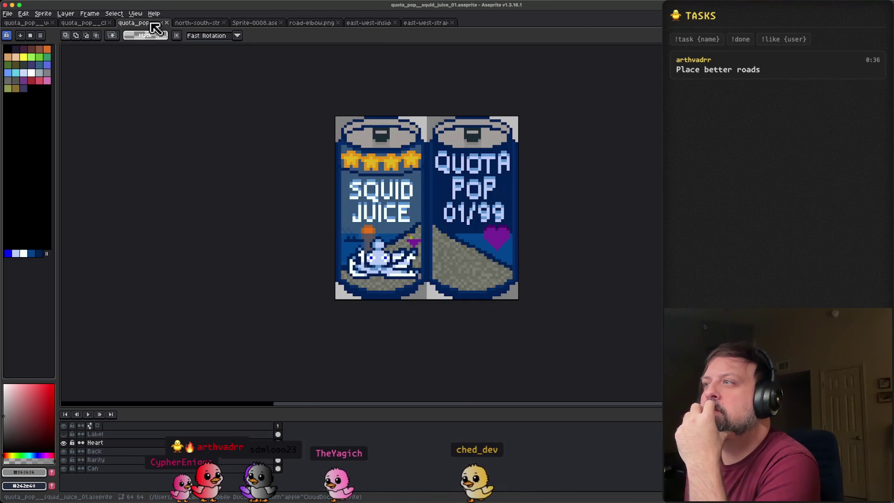
{"action": "left_click", "coordinate": [86, 24]}
{"action": "scroll", "coordinate": [268, 174], "scroll_direction": "down", "scroll_amount": 1}
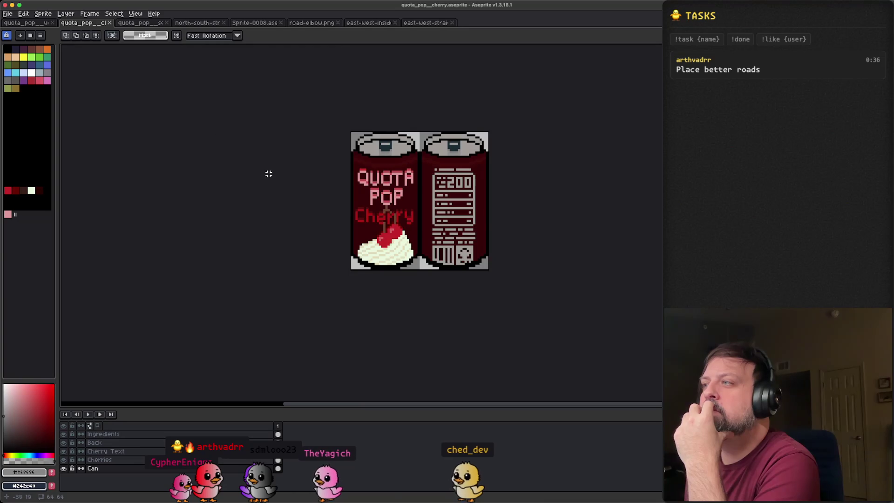
{"action": "left_click", "coordinate": [27, 23]}
{"action": "mouse_move", "coordinate": [553, 500]}
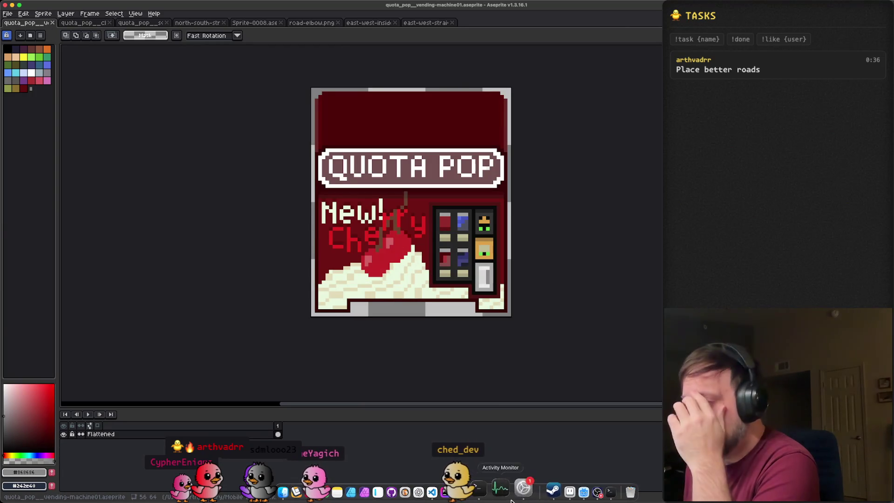
{"action": "left_click", "coordinate": [592, 489]}
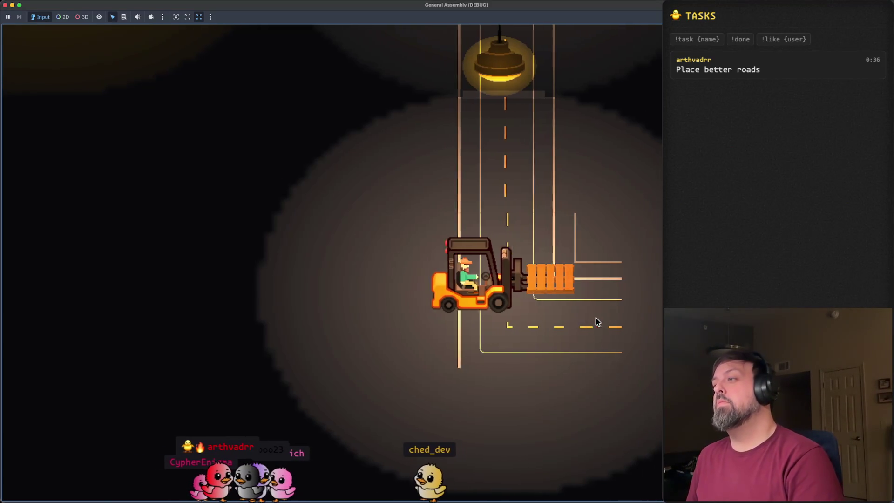
Step: Drive the forklift up and left along the road, then close the running game
{"action": "key", "text": "Up"}
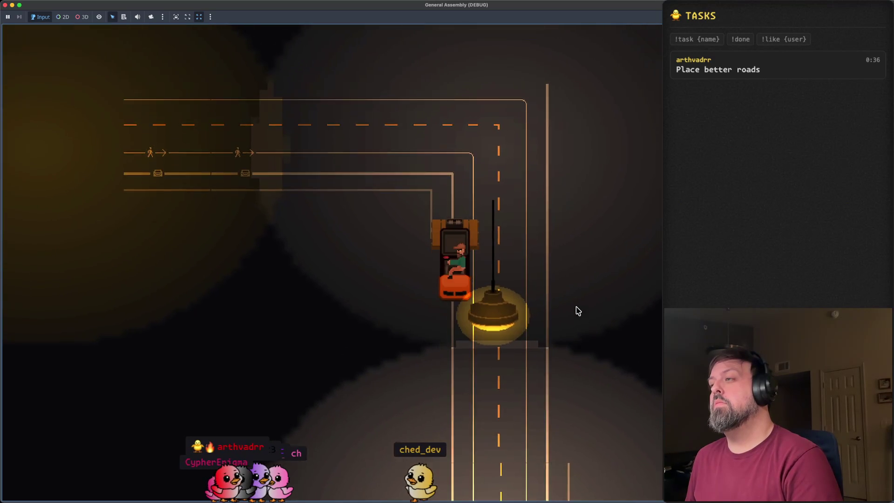
{"action": "key", "text": "Left"}
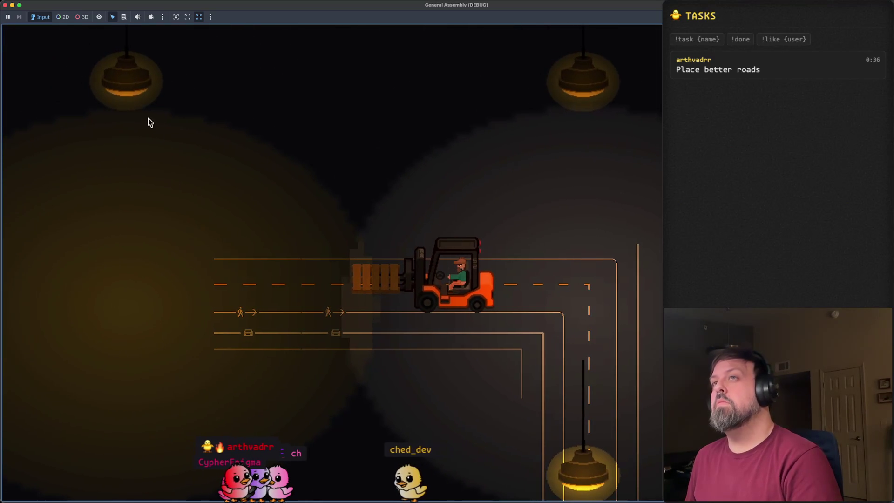
{"action": "left_click", "coordinate": [6, 5]}
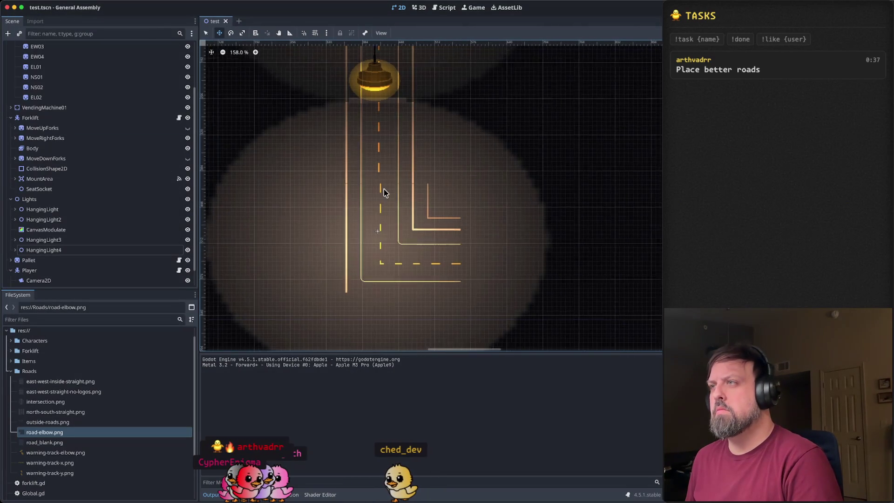
{"action": "scroll", "coordinate": [385, 191], "scroll_direction": "down", "scroll_amount": 3}
Step: Drag HangingLight4 left to complete the lamp grid, then save and test-run the scene
{"action": "left_click", "coordinate": [96, 246]}
{"action": "scroll", "coordinate": [385, 196], "scroll_direction": "down", "scroll_amount": 2}
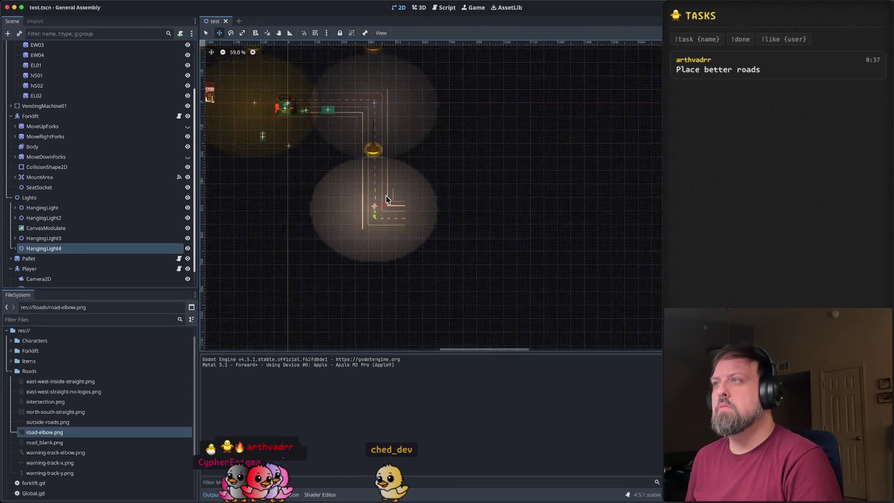
{"action": "mouse_move", "coordinate": [389, 207]}
{"action": "left_mouse_down"}
{"action": "mouse_move", "coordinate": [500, 213]}
{"action": "mouse_move", "coordinate": [287, 209]}
{"action": "left_mouse_up"}
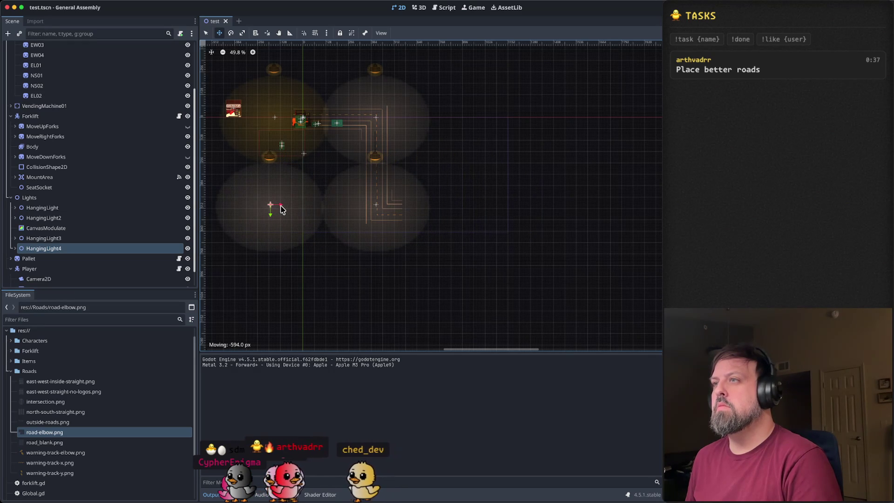
{"action": "key", "text": "super+b"}
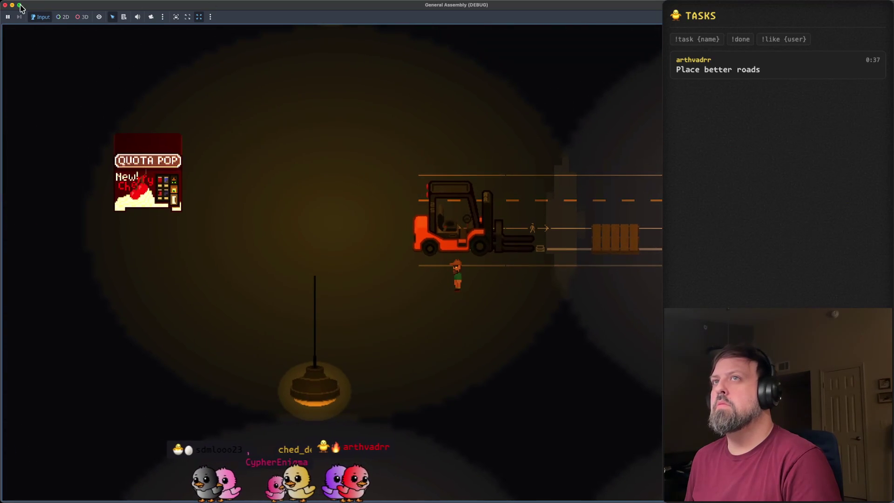
{"action": "left_click", "coordinate": [5, 5]}
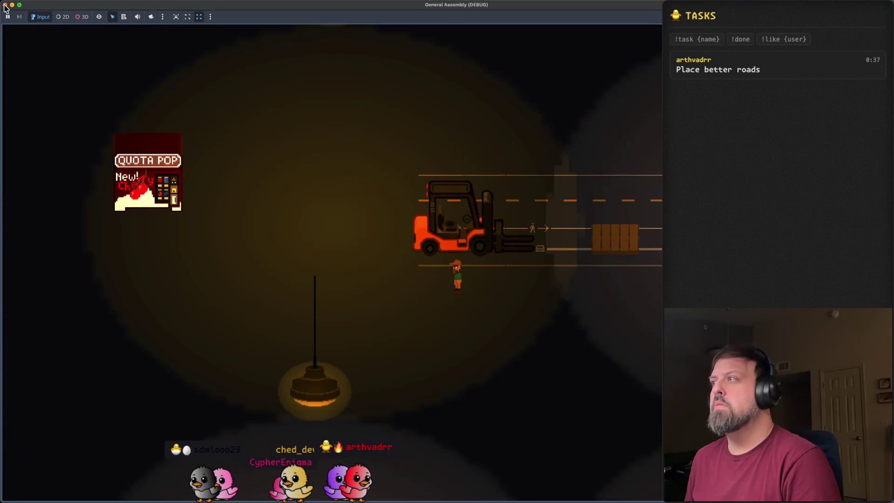
{"action": "scroll", "coordinate": [51, 135], "scroll_direction": "up", "scroll_amount": 3}
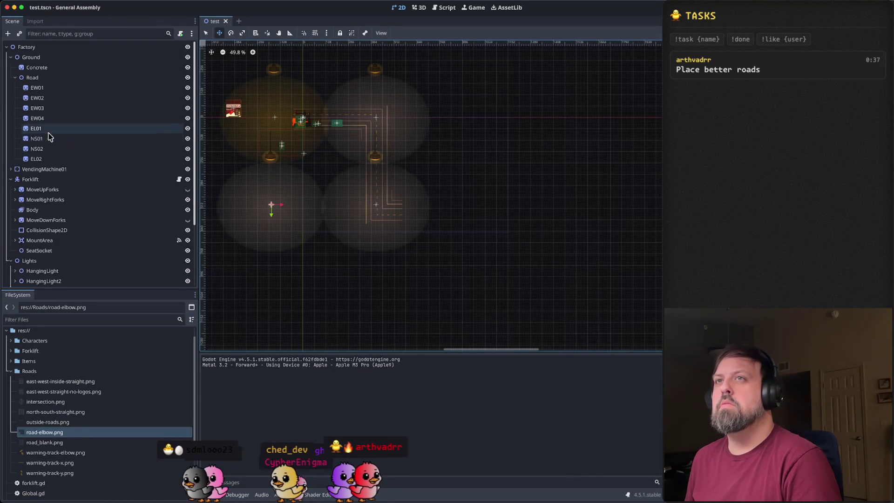
Step: Select VendingMachine01, then save and launch the game
{"action": "left_click", "coordinate": [84, 168]}
{"action": "scroll", "coordinate": [360, 221], "scroll_direction": "up", "scroll_amount": 5}
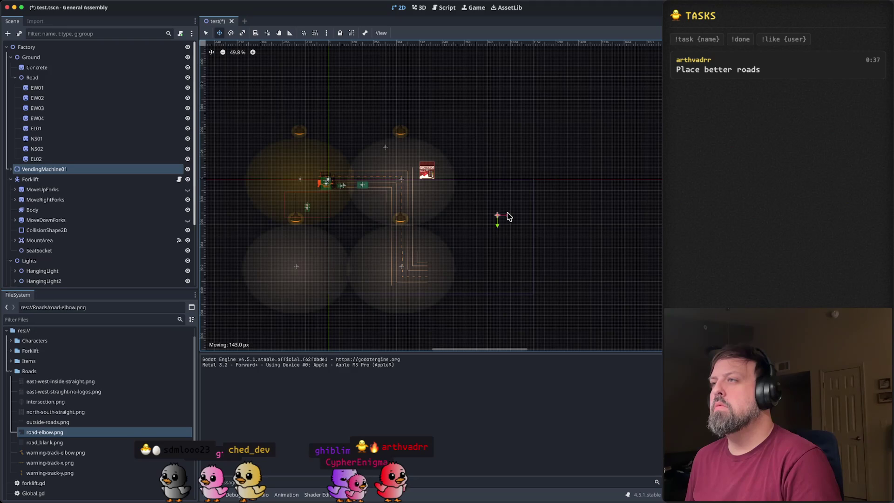
{"action": "key", "text": "super+r"}
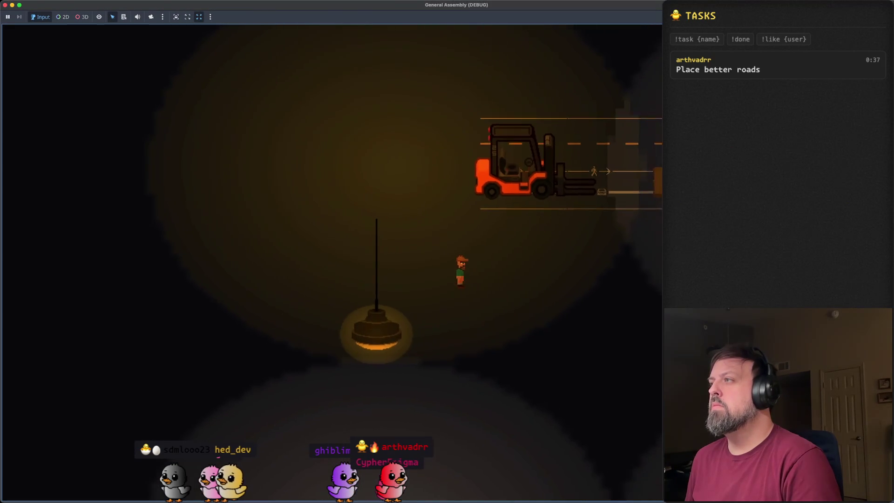
Step: Walk to the forklift, climb in, and drive it around the roads with WASD
{"action": "key", "text": "w"}
{"action": "key", "text": "e"}
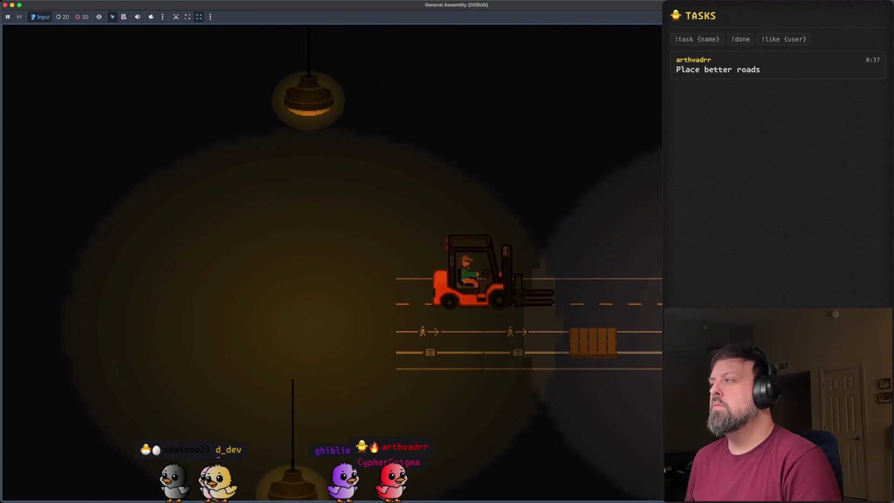
{"action": "key", "text": "d"}
{"action": "key", "text": "s"}
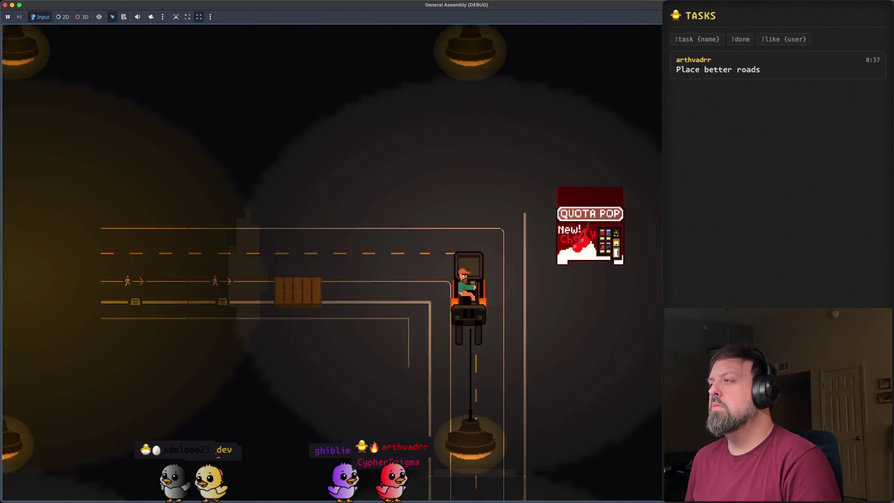
{"action": "key", "text": "w"}
{"action": "key", "text": "a"}
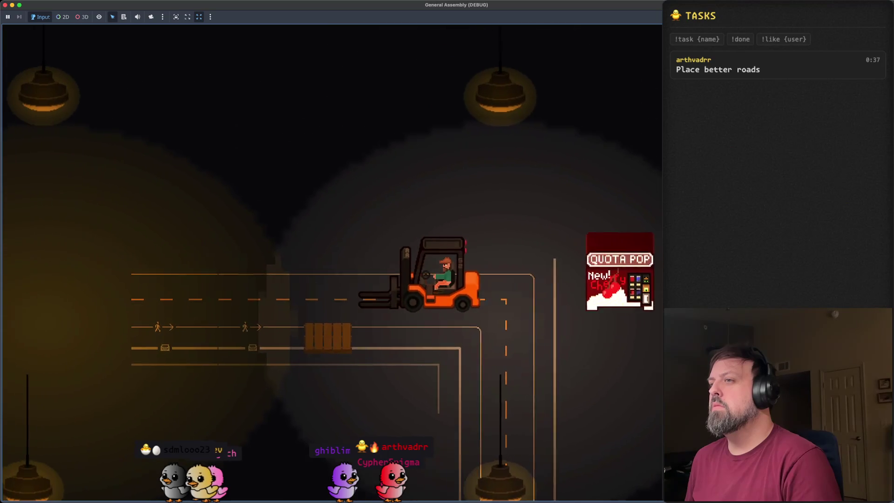
{"action": "key", "text": "a"}
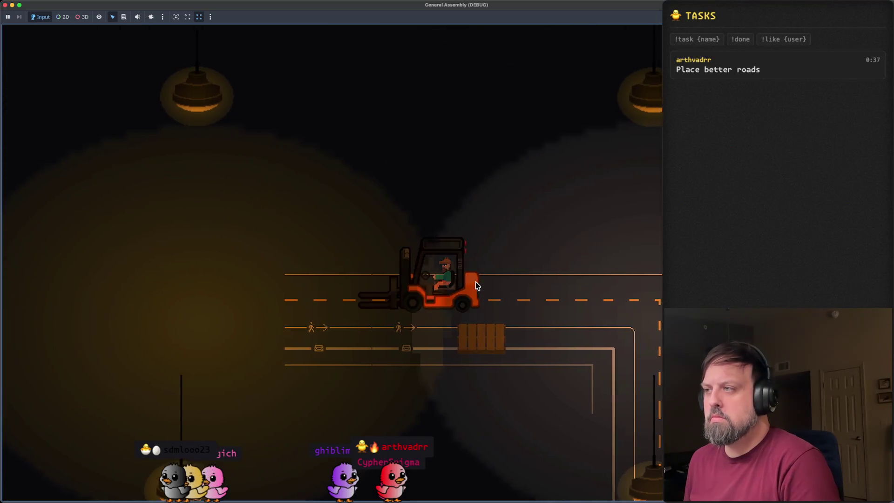
{"action": "key", "text": "d"}
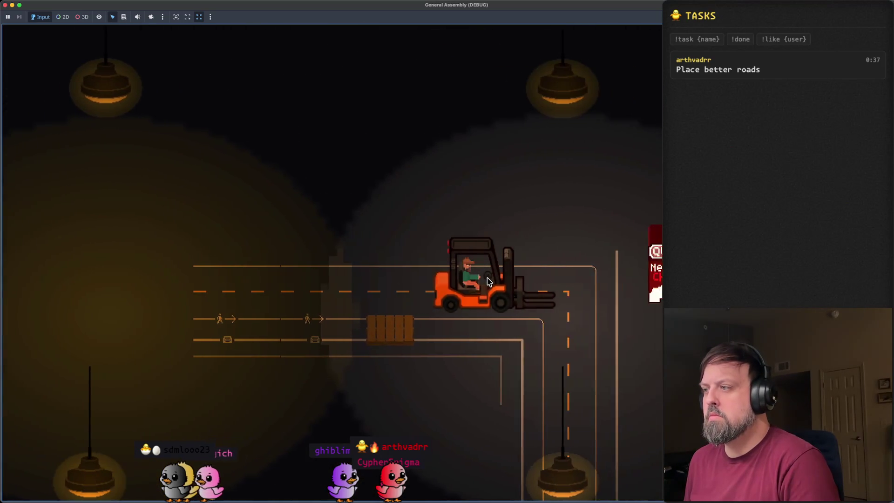
{"action": "key", "text": "s"}
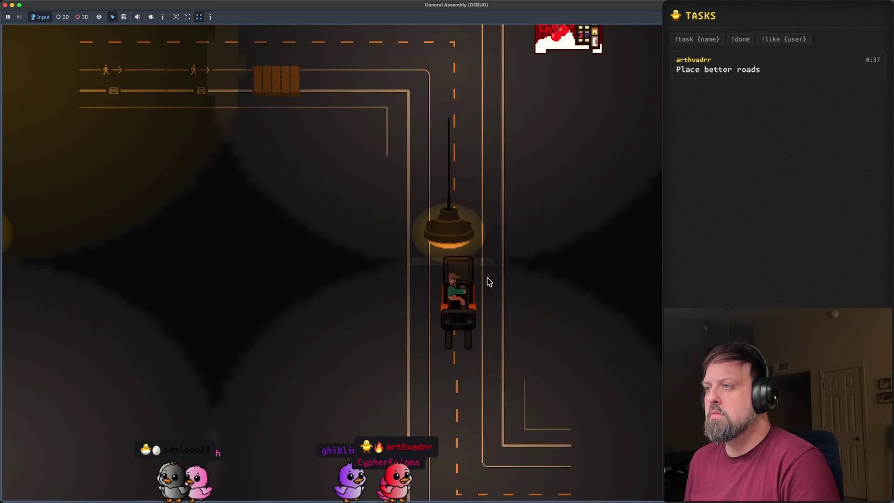
{"action": "key", "text": "a"}
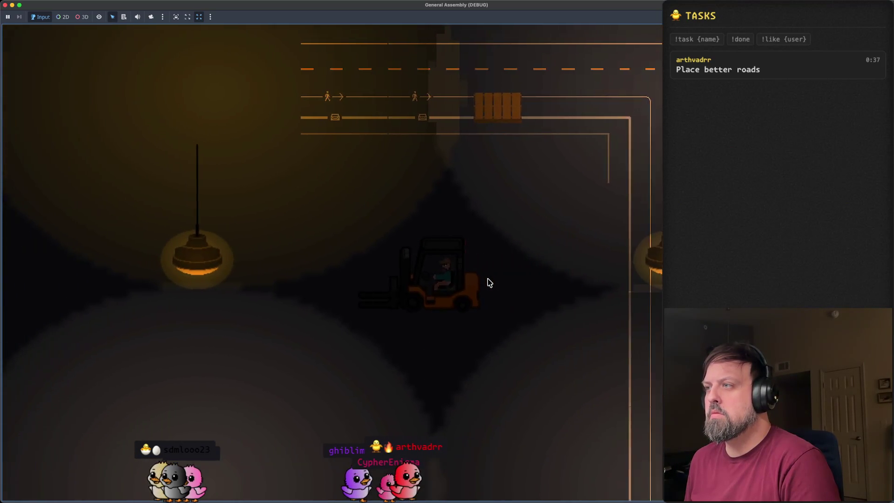
Step: Steer the forklift up, left and right, then close the running game
{"action": "key", "text": "w"}
{"action": "key", "text": "a"}
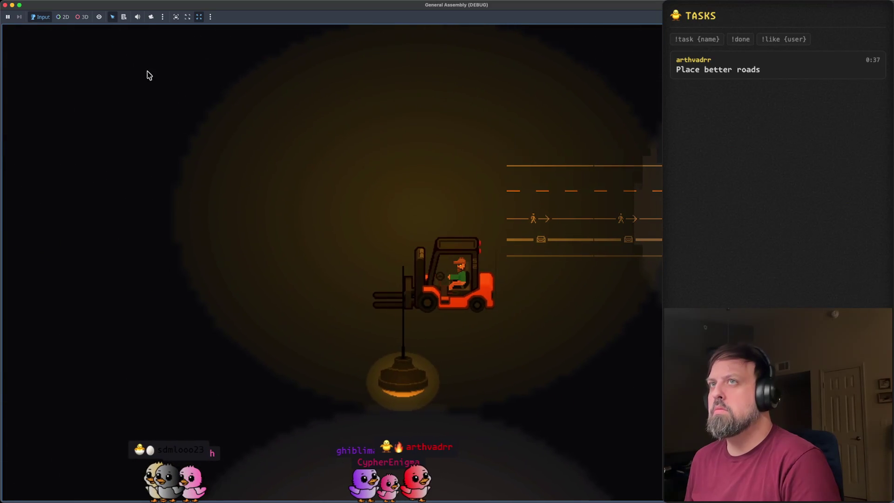
{"action": "key", "text": "d"}
{"action": "left_click", "coordinate": [5, 5]}
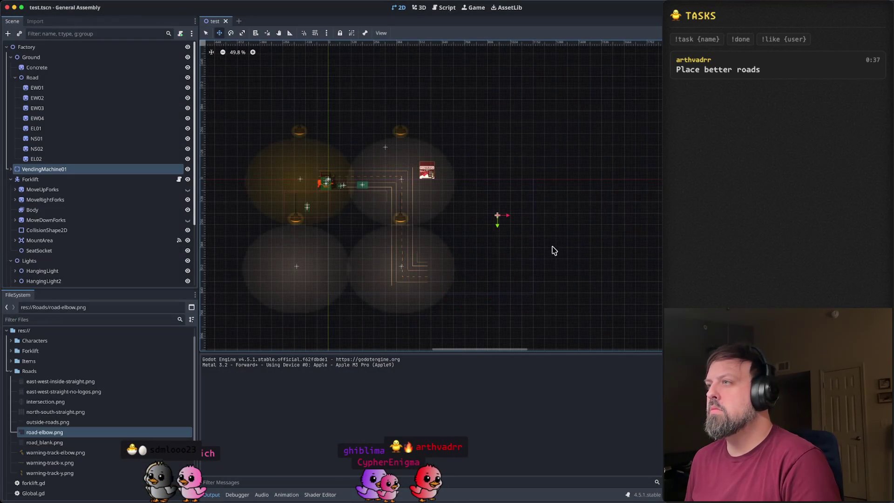
Step: Zoom and pan the 2D viewport to inspect the lamps, vending machine and forklift
{"action": "scroll", "coordinate": [427, 210], "scroll_direction": "up", "scroll_amount": 5}
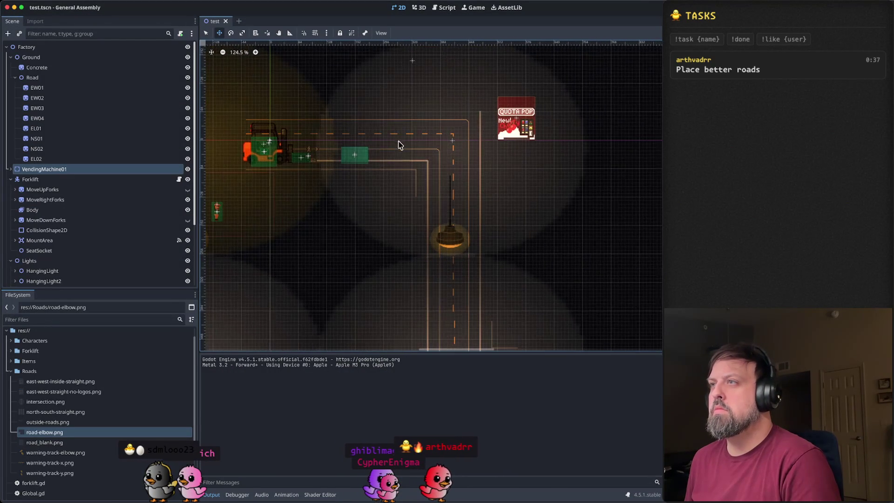
{"action": "scroll", "coordinate": [389, 195], "scroll_direction": "down", "scroll_amount": 5}
{"action": "scroll", "coordinate": [389, 195], "scroll_direction": "up", "scroll_amount": 4}
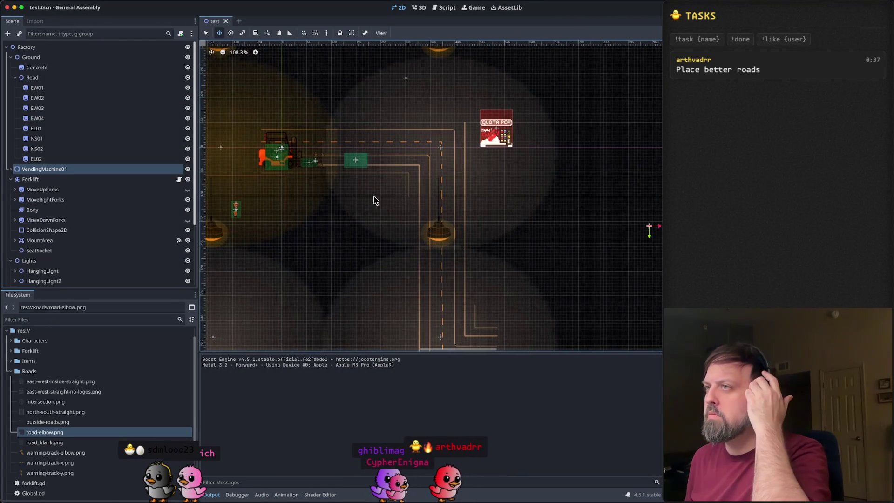
{"action": "scroll", "coordinate": [298, 161], "scroll_direction": "up", "scroll_amount": 2}
{"action": "scroll", "coordinate": [298, 161], "scroll_direction": "up", "scroll_amount": 5}
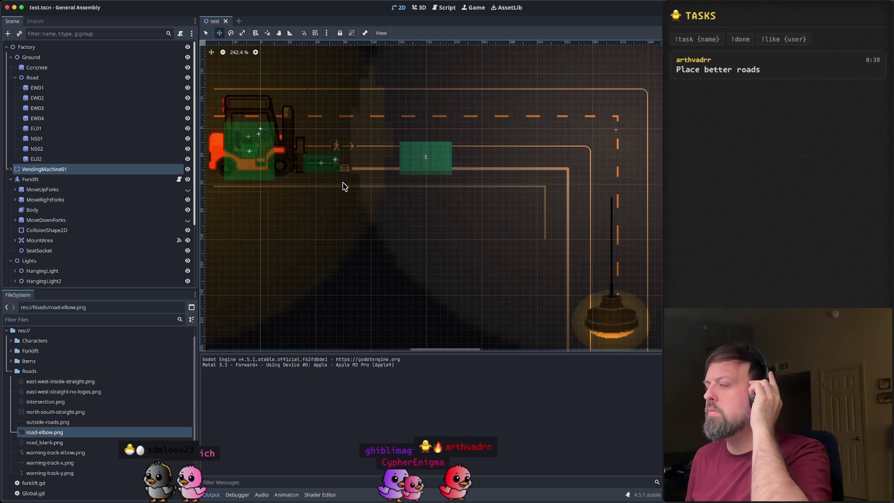
{"action": "scroll", "coordinate": [419, 205], "scroll_direction": "down", "scroll_amount": 3}
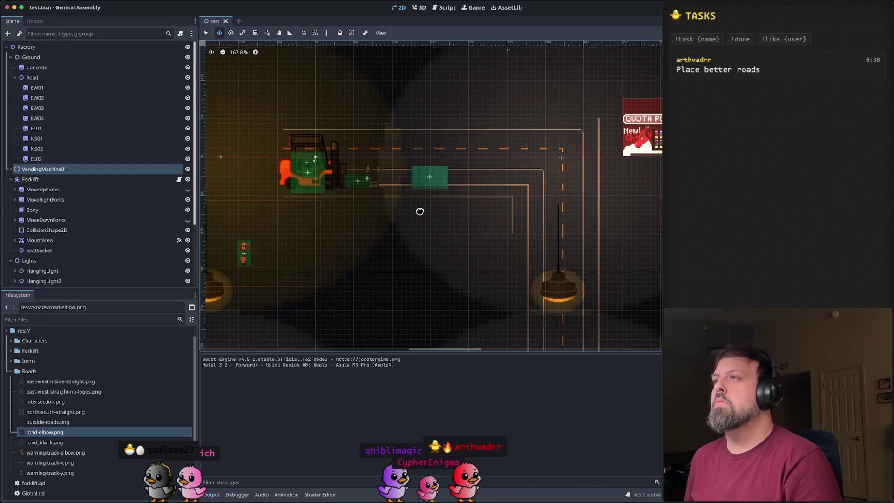
{"action": "left_click_drag", "start_coordinate": [420, 212], "coordinate": [419, 274]}
{"action": "scroll", "coordinate": [536, 148], "scroll_direction": "down", "scroll_amount": 3}
{"action": "scroll", "coordinate": [530, 173], "scroll_direction": "up", "scroll_amount": 2}
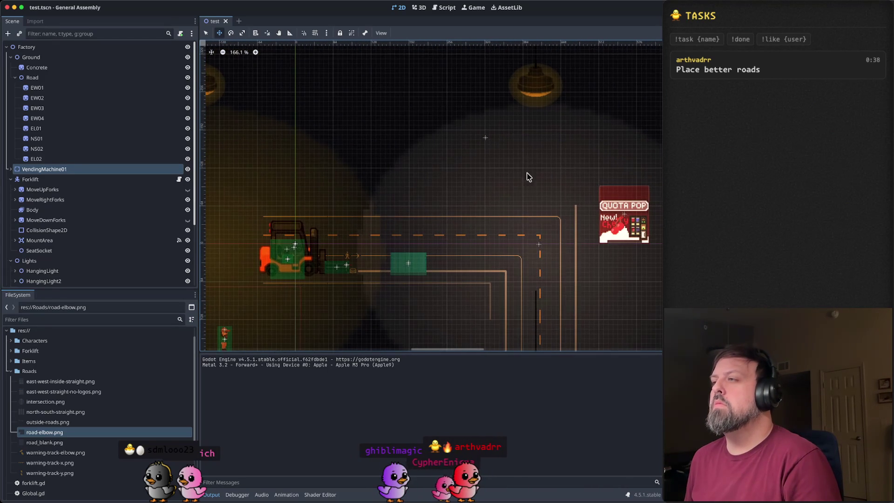
{"action": "scroll", "coordinate": [475, 184], "scroll_direction": "up", "scroll_amount": 2}
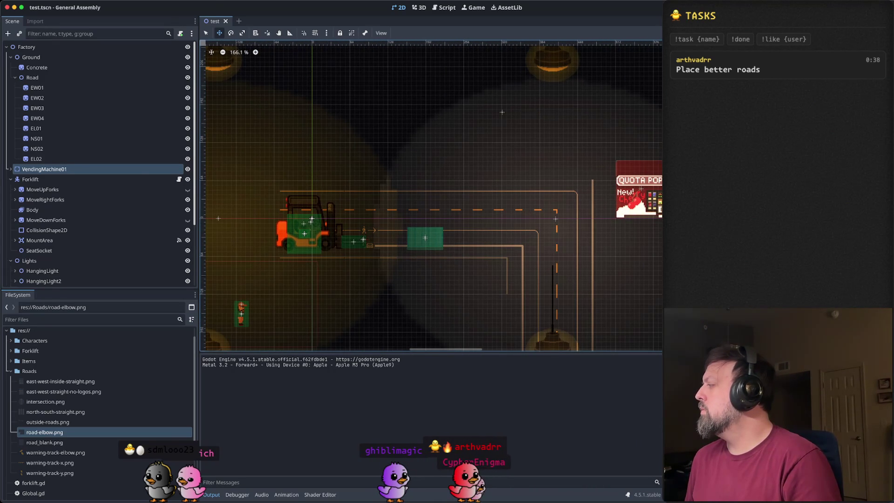
{"action": "key", "text": "super+Tab"}
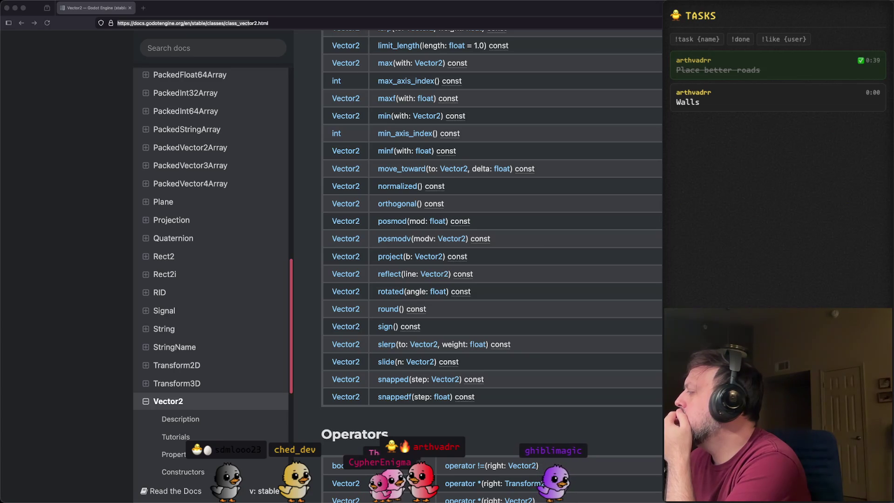
Step: Create a new 64×64 px transparent sprite, Sprite-0014, in Aseprite
{"action": "key", "text": "super+Tab"}
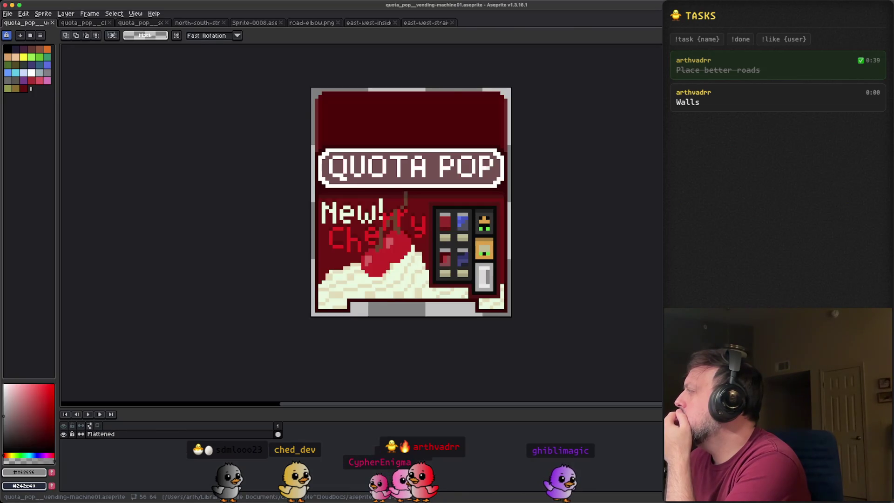
{"action": "scroll", "coordinate": [570, 186], "scroll_direction": "down", "scroll_amount": 1}
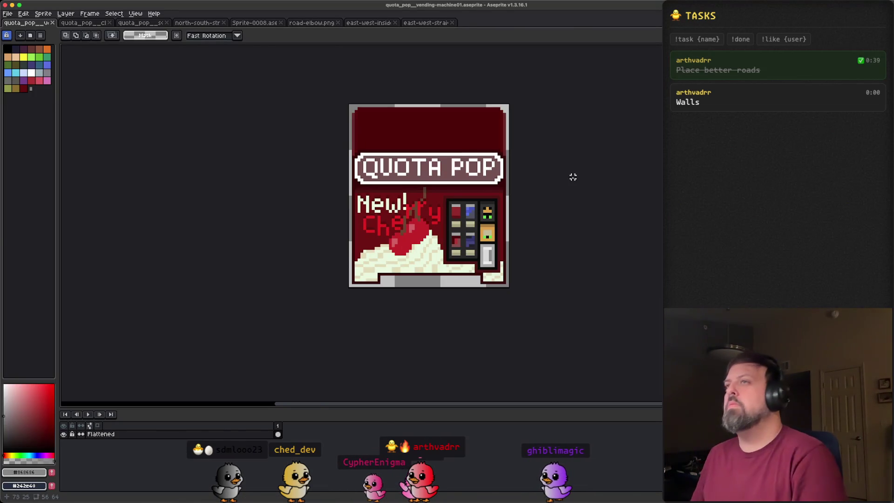
{"action": "key", "text": "super+n"}
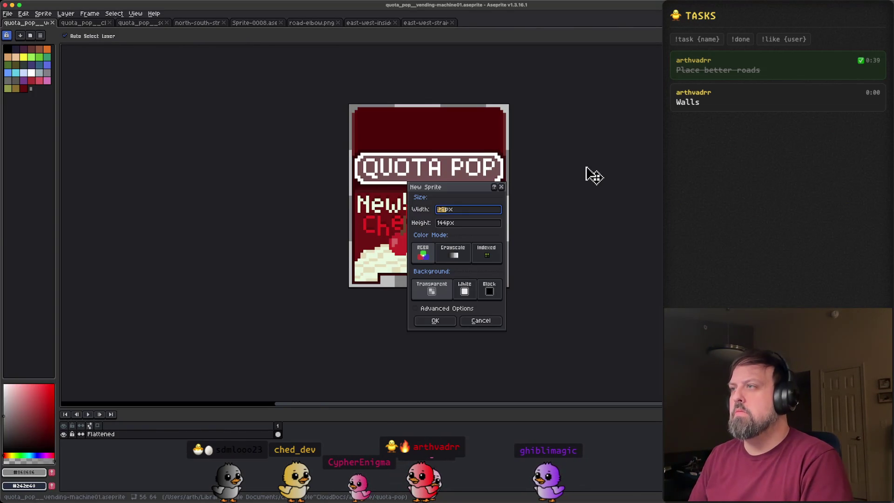
{"action": "key", "text": "Tab"}
{"action": "type", "text": "64"}
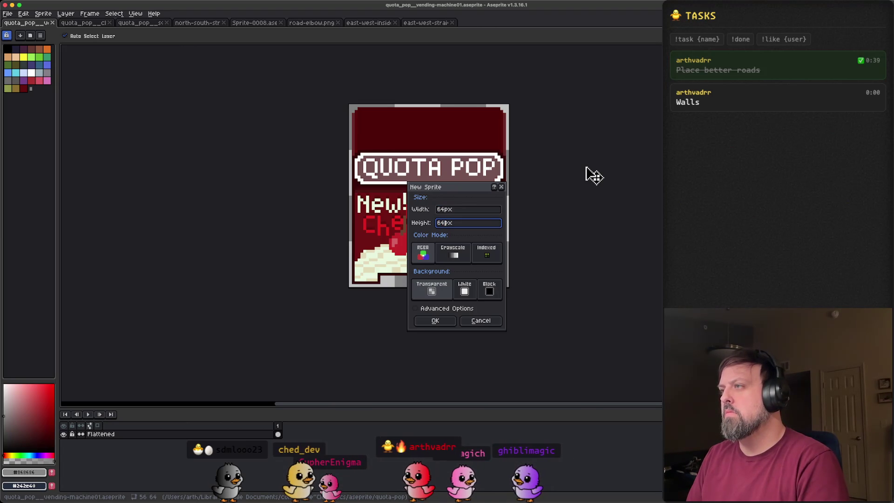
{"action": "key", "text": "Return"}
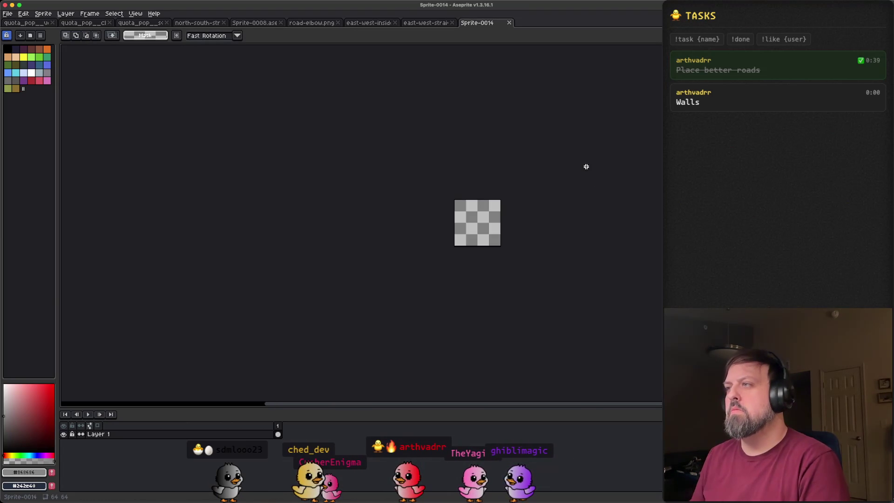
{"action": "scroll", "coordinate": [512, 247], "scroll_direction": "up", "scroll_amount": 9}
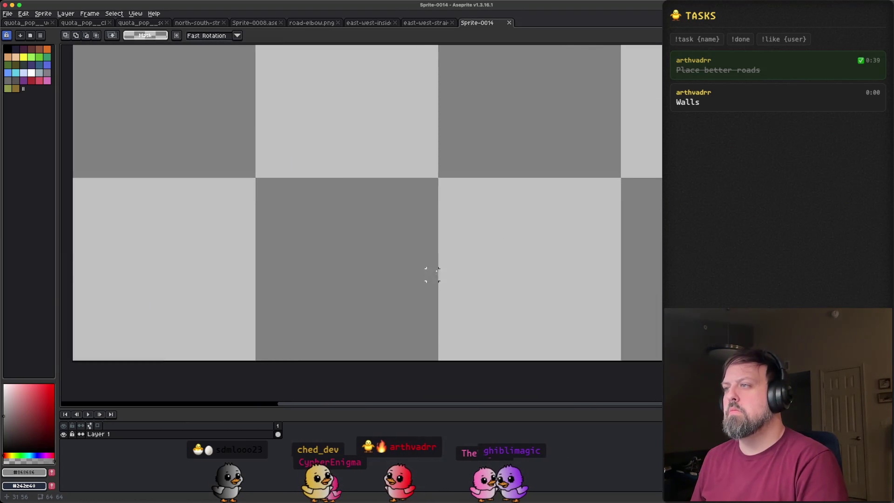
{"action": "scroll", "coordinate": [432, 274], "scroll_direction": "down", "scroll_amount": 3}
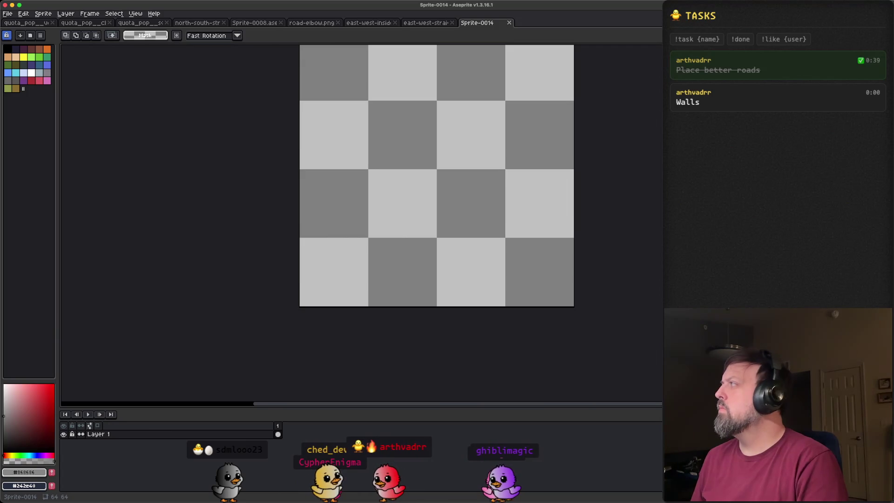
{"action": "key", "text": "super+Tab"}
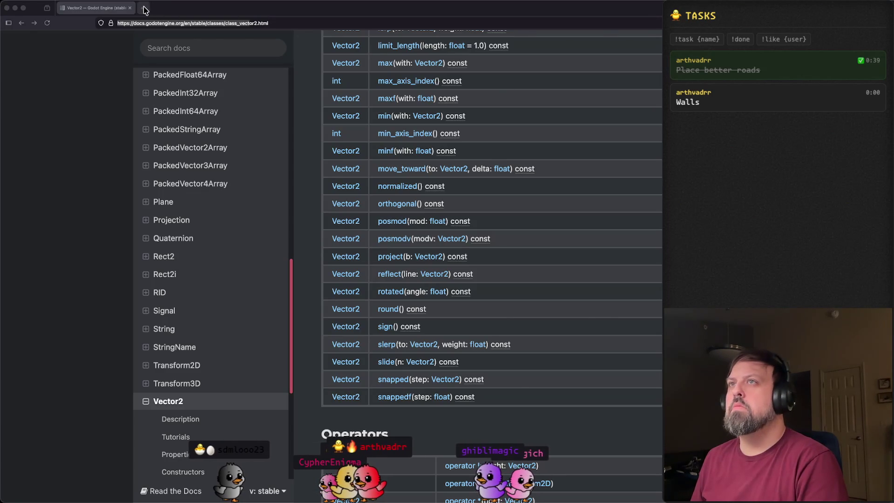
Step: Search Google for 'brick wall' in a new tab and show the image results
{"action": "left_click", "coordinate": [145, 10]}
{"action": "type", "text": "cy"}
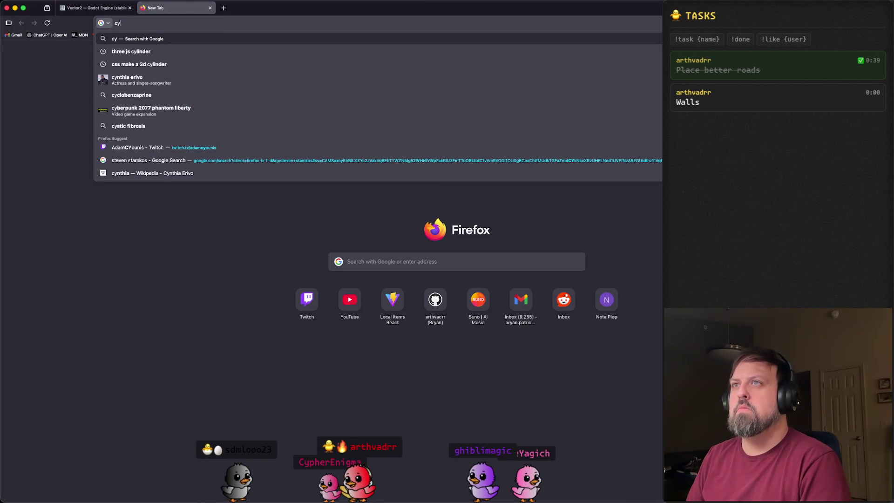
{"action": "key", "text": "BackSpace"}
{"action": "type", "text": "brick wall"}
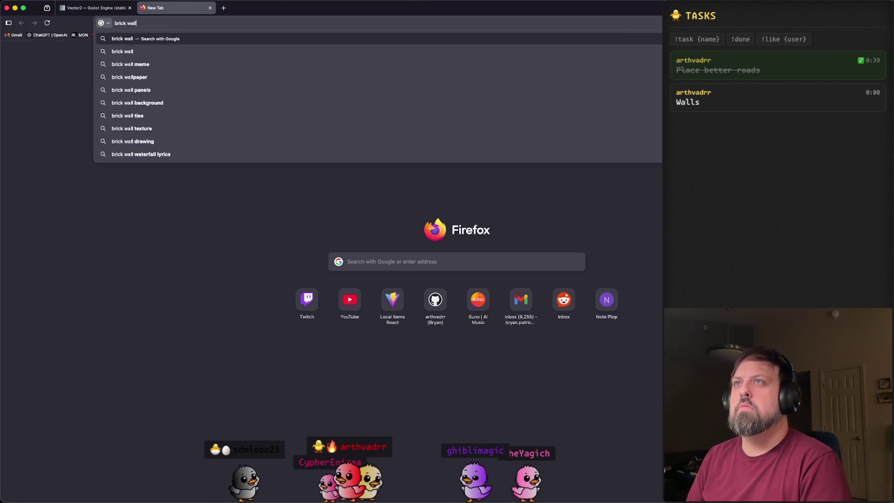
{"action": "key", "text": "Return"}
{"action": "left_click", "coordinate": [141, 76]}
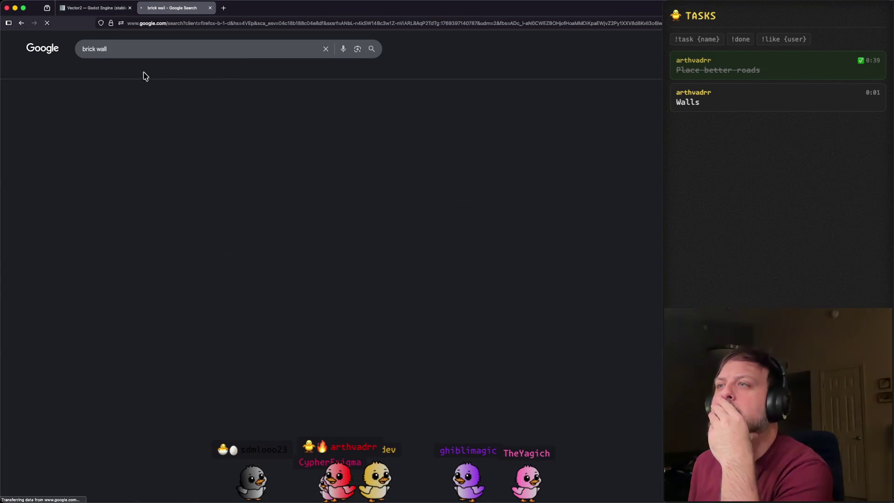
Step: Preview brick wall photos one after another, then select 'brick' in the query
{"action": "left_click", "coordinate": [521, 233]}
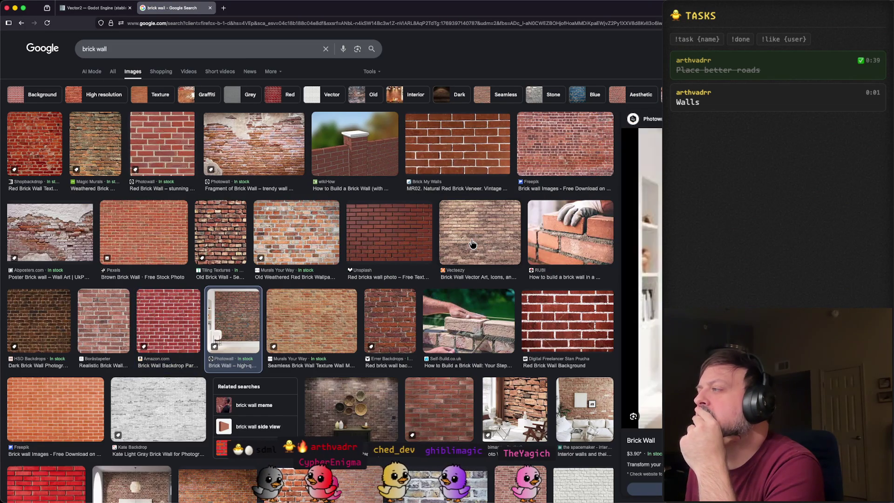
{"action": "key", "text": "Right"}
{"action": "key", "text": "Right"}
{"action": "key", "text": "Right"}
{"action": "key", "text": "Right"}
{"action": "key", "text": "Right"}
{"action": "key", "text": "Right"}
{"action": "key", "text": "Right"}
{"action": "key", "text": "Right"}
{"action": "key", "text": "Right"}
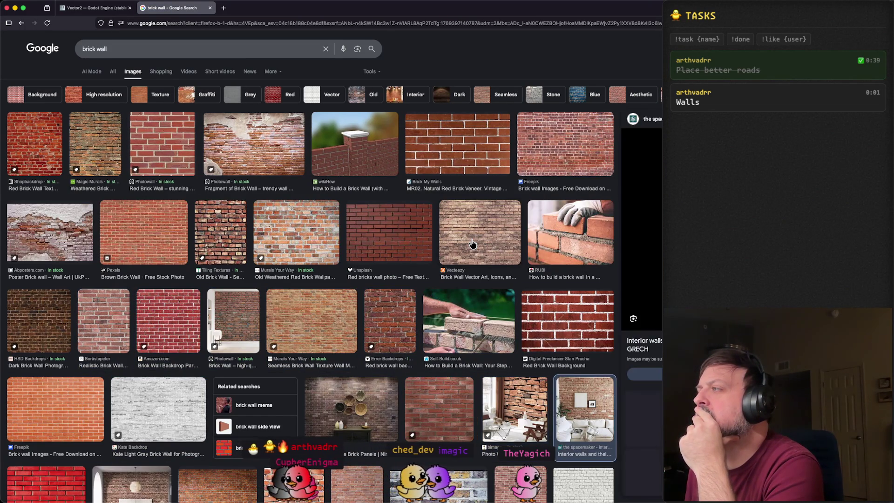
{"action": "key", "text": "Right"}
{"action": "key", "text": "Right"}
{"action": "key", "text": "Right"}
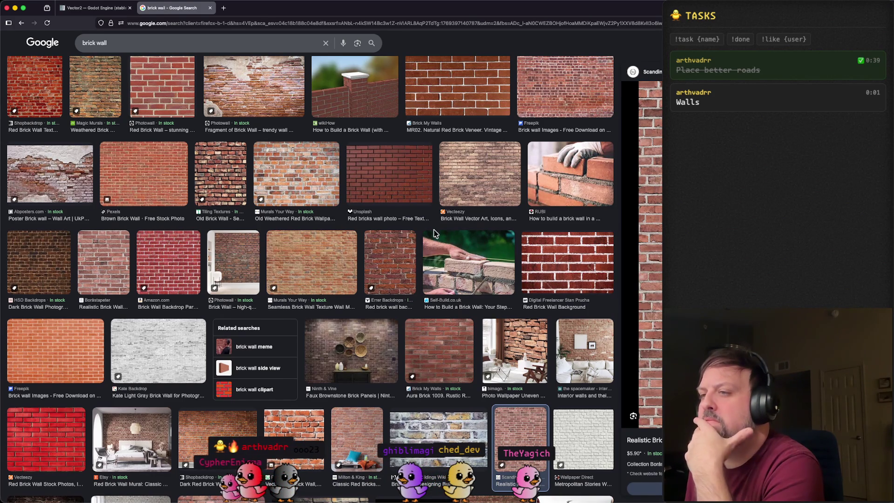
{"action": "scroll", "coordinate": [415, 229], "scroll_direction": "down", "scroll_amount": 1}
{"action": "scroll", "coordinate": [414, 229], "scroll_direction": "down", "scroll_amount": 4}
{"action": "double_click", "coordinate": [89, 43]}
Step: Search for 'cinderblock wall' and preview the grey cinder block wall photo
{"action": "type", "text": "xinder"}
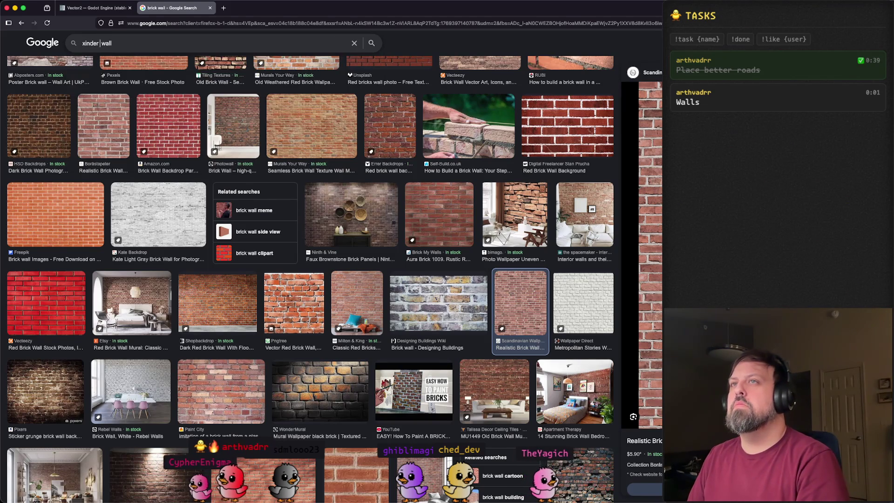
{"action": "key", "text": "BackSpace"}
{"action": "key", "text": "BackSpace"}
{"action": "key", "text": "BackSpace"}
{"action": "type", "text": "cinderblock"}
{"action": "key", "text": "Return"}
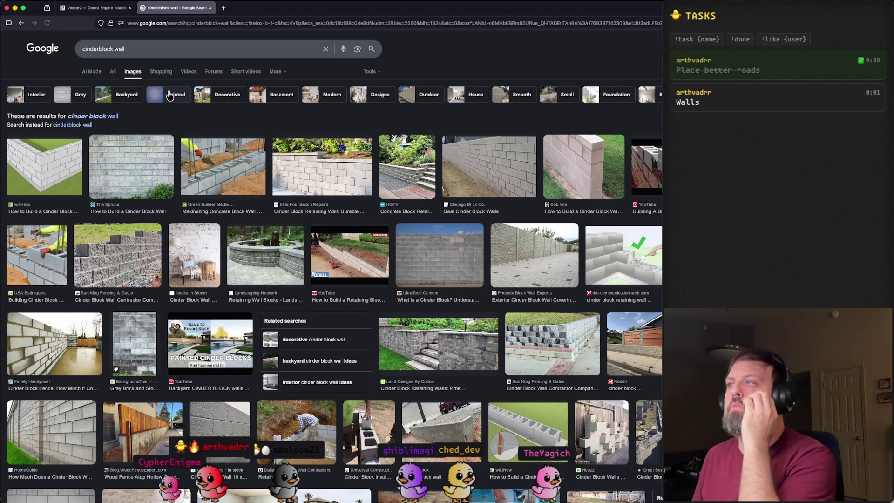
{"action": "left_click", "coordinate": [503, 174]}
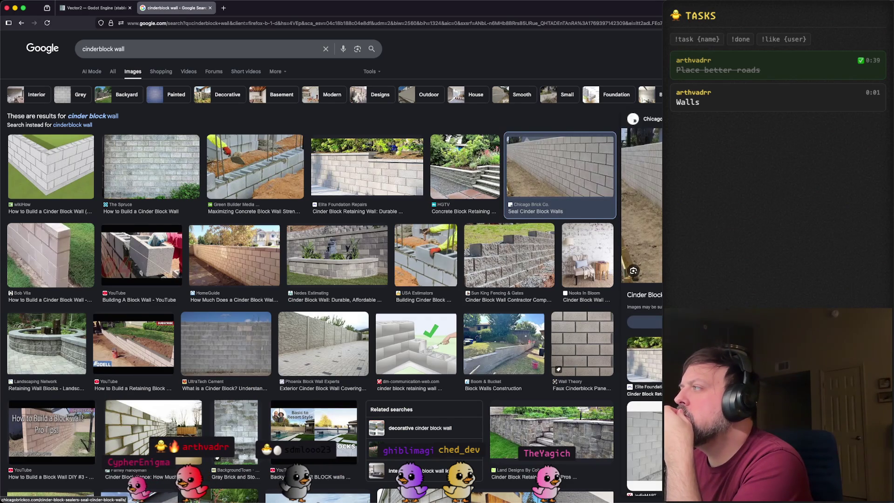
Step: Return to Aseprite's blank Sprite-0014 canvas
{"action": "key", "text": "super+Tab"}
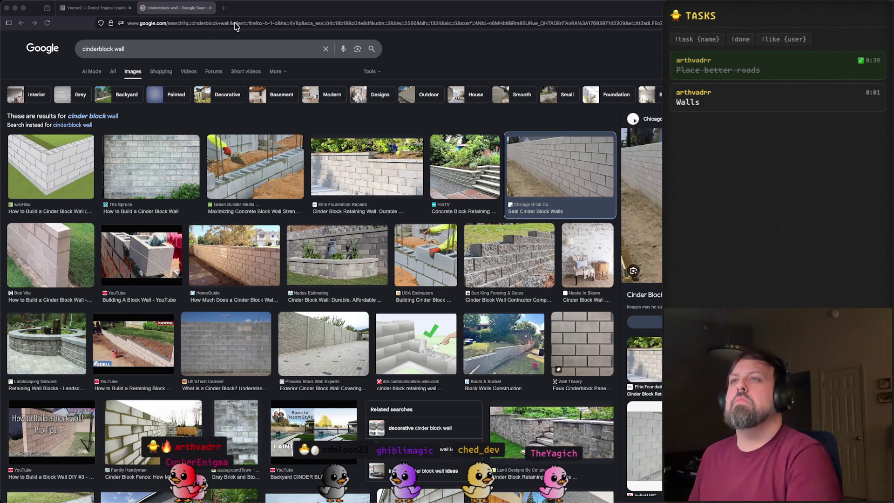
{"action": "left_click", "coordinate": [352, 85]}
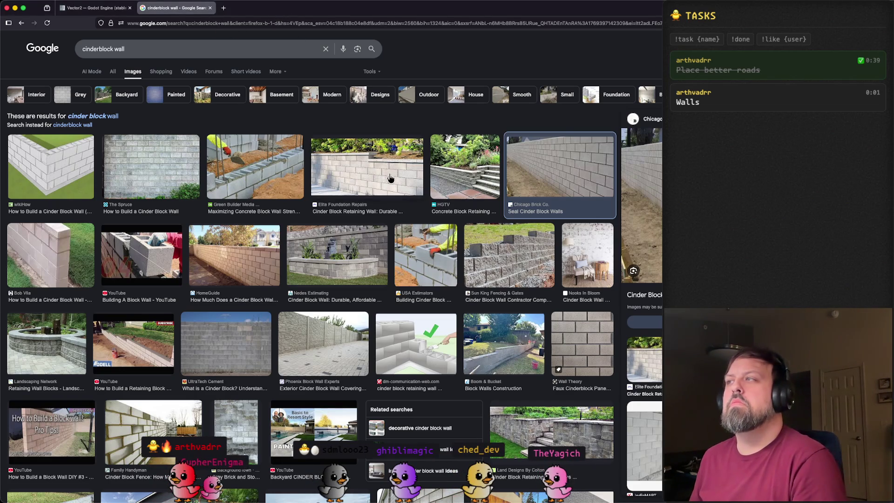
{"action": "mouse_move", "coordinate": [545, 498]}
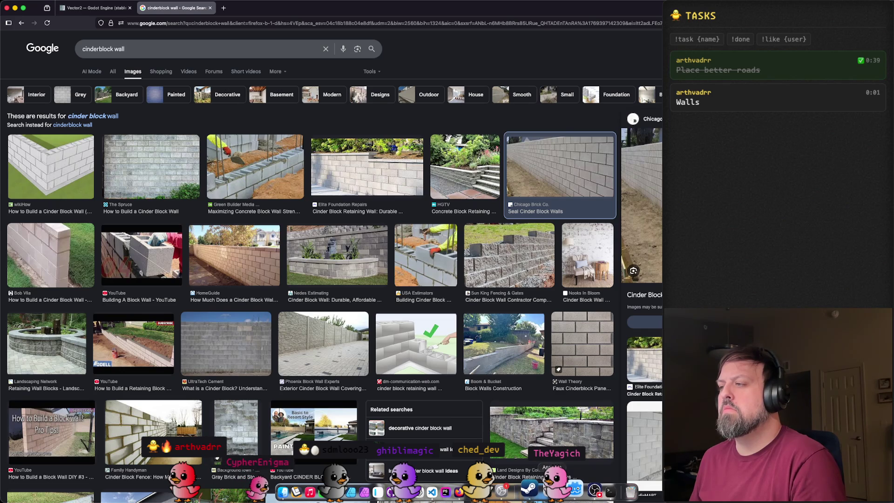
{"action": "left_click", "coordinate": [544, 488]}
{"action": "scroll", "coordinate": [421, 179], "scroll_direction": "up", "scroll_amount": 2}
Step: Pick dark grey and draw a rectangular block outline with the Pencil
{"action": "left_click_drag", "start_coordinate": [401, 197], "coordinate": [435, 116]}
{"action": "left_click", "coordinate": [19, 83]}
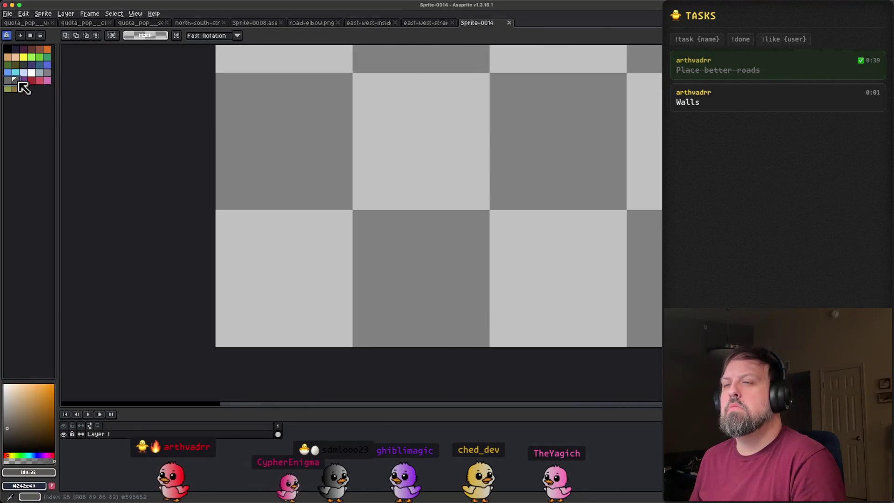
{"action": "scroll", "coordinate": [331, 273], "scroll_direction": "up", "scroll_amount": 1}
{"action": "left_click_drag", "start_coordinate": [351, 291], "coordinate": [397, 236]}
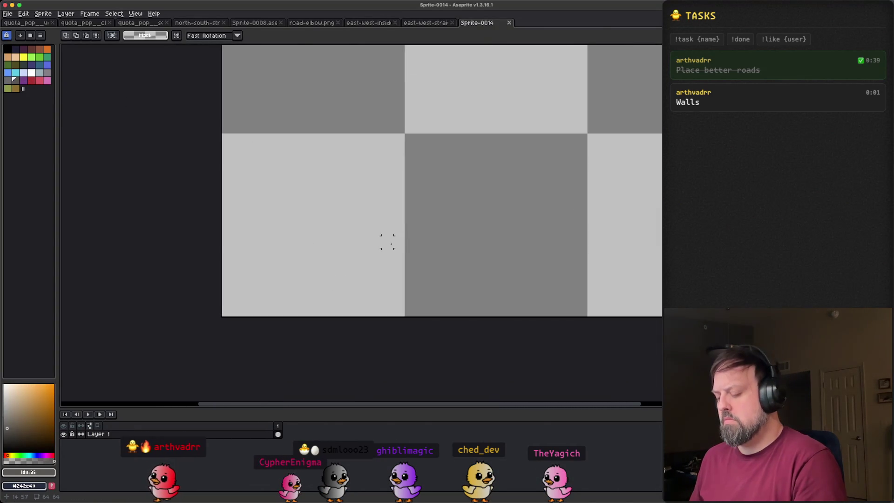
{"action": "key", "text": "b"}
{"action": "left_click_drag", "start_coordinate": [391, 238], "coordinate": [524, 246]}
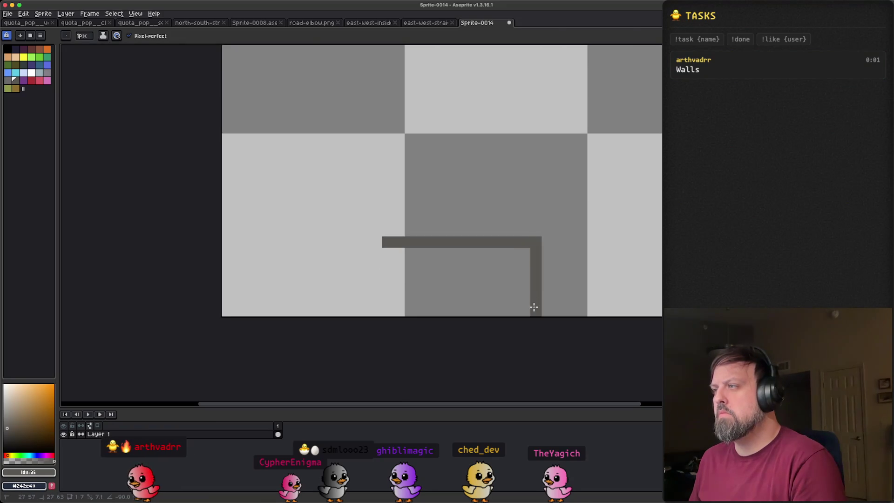
{"action": "left_click", "coordinate": [534, 306], "text": "shift"}
{"action": "left_click", "coordinate": [388, 307], "text": "shift"}
{"action": "left_click", "coordinate": [386, 243], "text": "shift"}
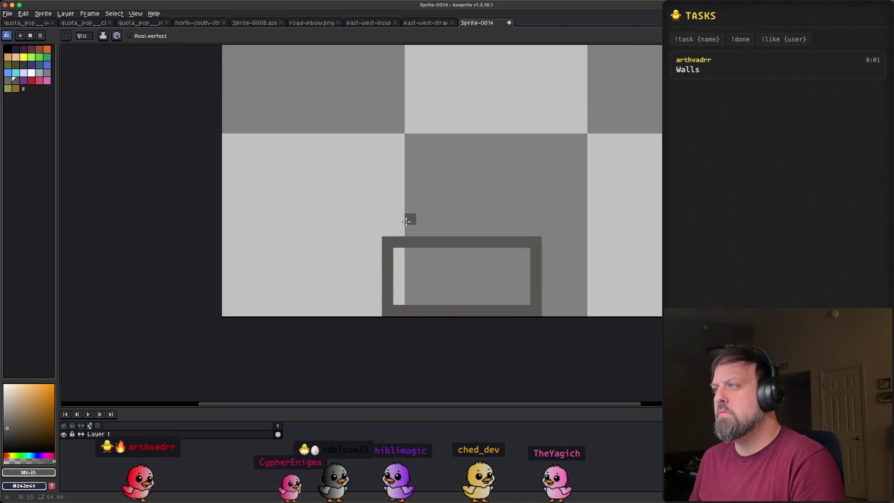
{"action": "scroll", "coordinate": [414, 217], "scroll_direction": "right", "scroll_amount": 2}
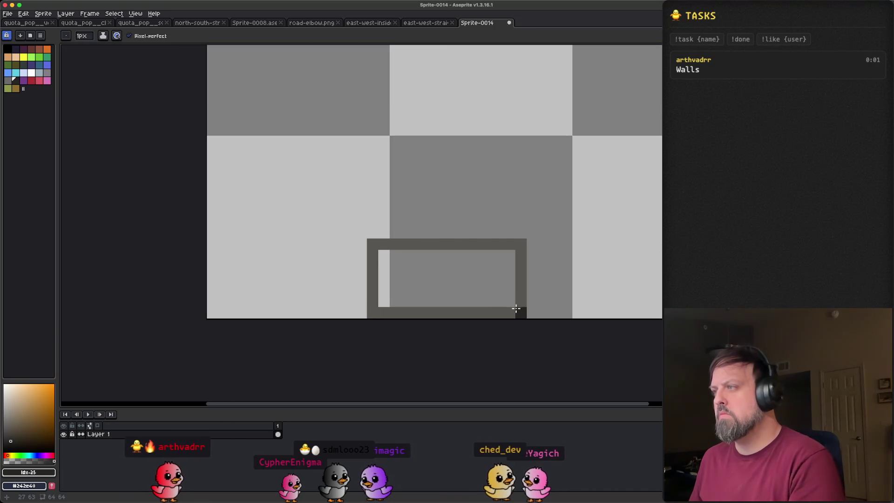
Step: Select the block outline with the marquee and nudge it down to the sprite bottom
{"action": "key", "text": "m"}
{"action": "left_click_drag", "start_coordinate": [524, 316], "coordinate": [378, 244]}
{"action": "key", "text": "Up"}
{"action": "key", "text": "ctrl+d"}
{"action": "key", "text": "ctrl+shift+d"}
{"action": "key", "text": "Down"}
{"action": "key", "text": "ctrl+d"}
Step: Fill the block interior with the Paint Bucket and redraw an edge in the outline grey
{"action": "key", "text": "g"}
{"action": "left_click", "coordinate": [377, 265], "text": "alt"}
{"action": "left_click", "coordinate": [389, 277]}
{"action": "left_click", "coordinate": [14, 80]}
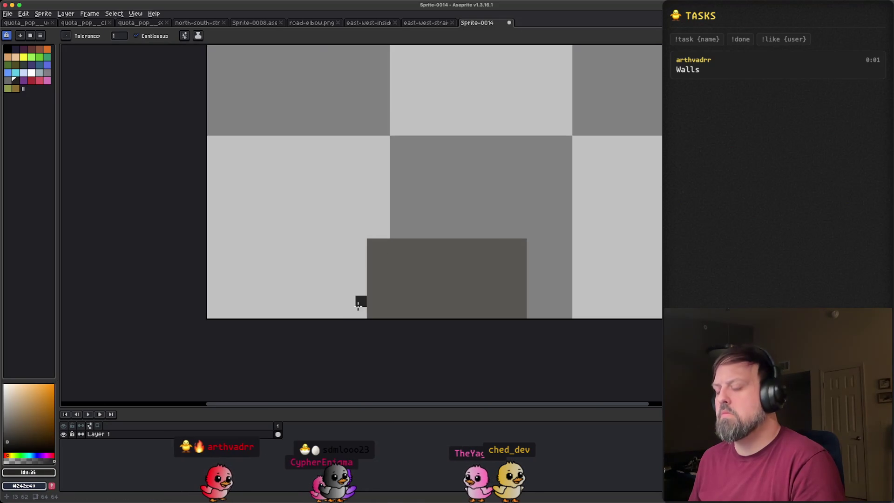
{"action": "key", "text": "m"}
{"action": "key", "text": "b"}
{"action": "mouse_move", "coordinate": [360, 313]}
{"action": "left_mouse_down"}
{"action": "mouse_move", "coordinate": [358, 231]}
{"action": "mouse_move", "coordinate": [533, 234]}
{"action": "mouse_move", "coordinate": [531, 308]}
{"action": "left_mouse_up"}
{"action": "scroll", "coordinate": [540, 261], "scroll_direction": "down", "scroll_amount": 4}
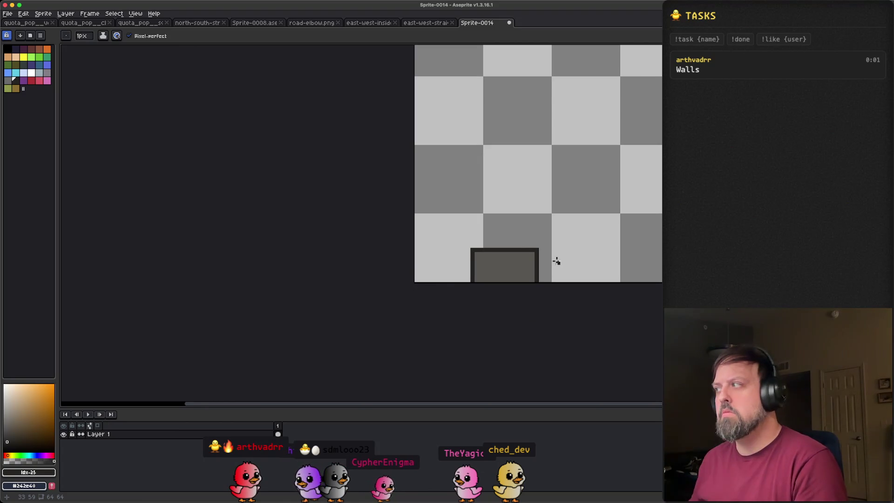
Step: Copy the dark-outlined block into its pyramid position with the Rectangular Marquee
{"action": "scroll", "coordinate": [526, 263], "scroll_direction": "up", "scroll_amount": 4}
{"action": "left_click_drag", "start_coordinate": [528, 252], "coordinate": [406, 231]}
{"action": "key", "text": "m"}
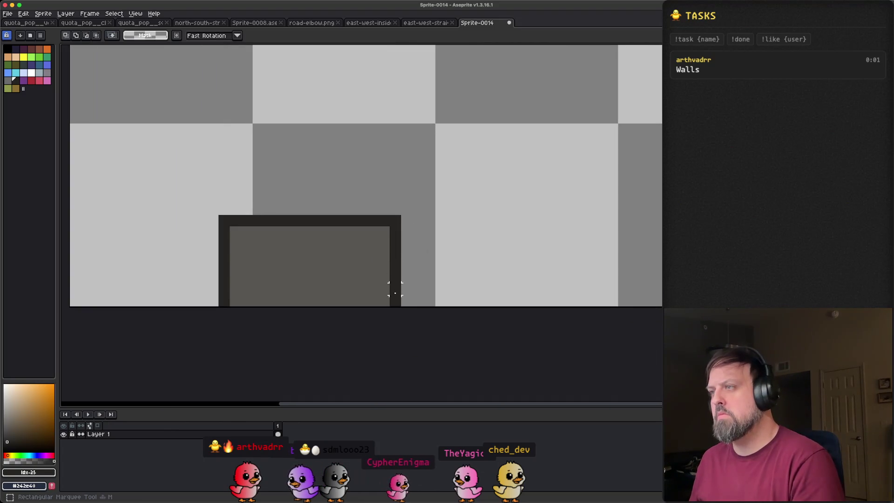
{"action": "left_click_drag", "start_coordinate": [394, 304], "coordinate": [222, 225]}
{"action": "mouse_move", "coordinate": [332, 257]}
{"action": "left_mouse_down"}
{"action": "mouse_move", "coordinate": [446, 269]}
{"action": "mouse_move", "coordinate": [508, 261]}
{"action": "mouse_move", "coordinate": [489, 259]}
{"action": "mouse_move", "coordinate": [425, 159]}
{"action": "mouse_move", "coordinate": [419, 169]}
{"action": "left_mouse_up"}
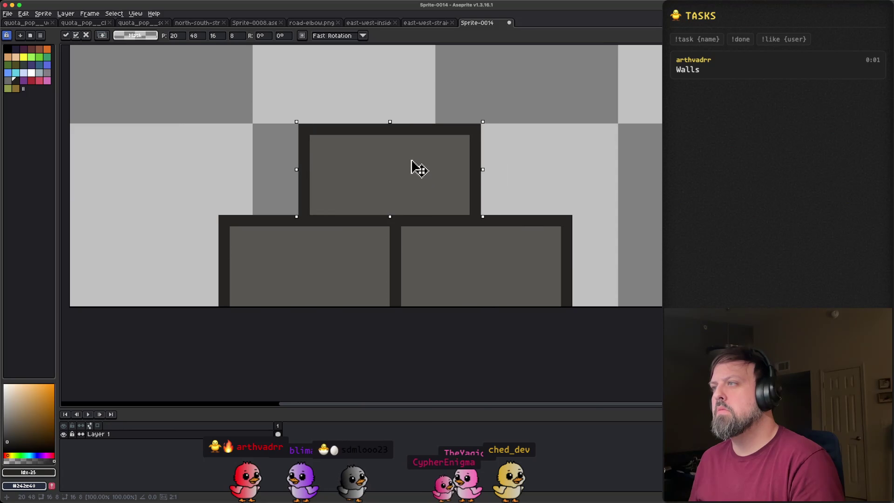
{"action": "scroll", "coordinate": [479, 200], "scroll_direction": "down", "scroll_amount": 2}
{"action": "scroll", "coordinate": [494, 193], "scroll_direction": "up", "scroll_amount": 1}
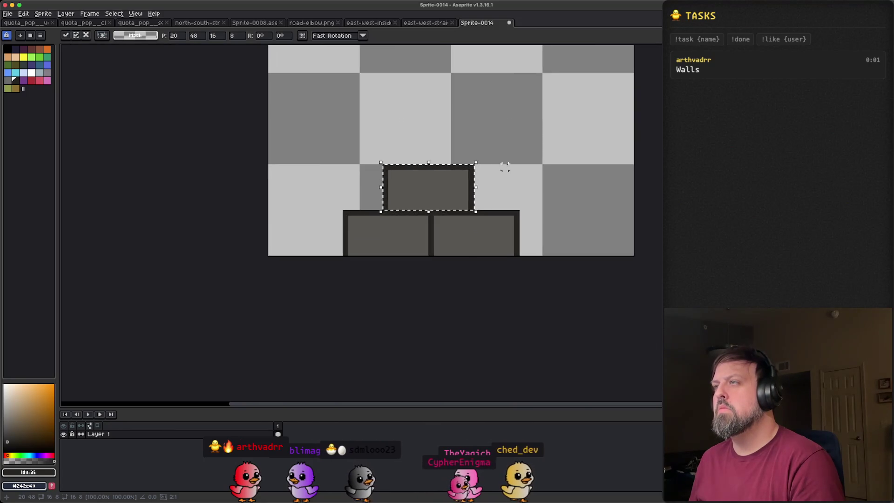
{"action": "key", "text": "ctrl+d"}
Step: Eyedrop the dark outline colour from the canvas
{"action": "scroll", "coordinate": [447, 241], "scroll_direction": "up", "scroll_amount": 1}
{"action": "key", "text": "i"}
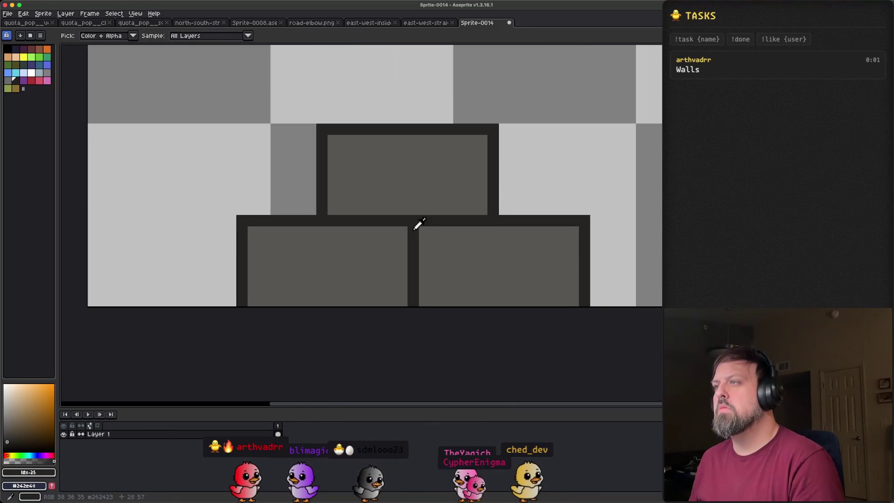
{"action": "left_click", "coordinate": [414, 227]}
{"action": "key", "text": "m"}
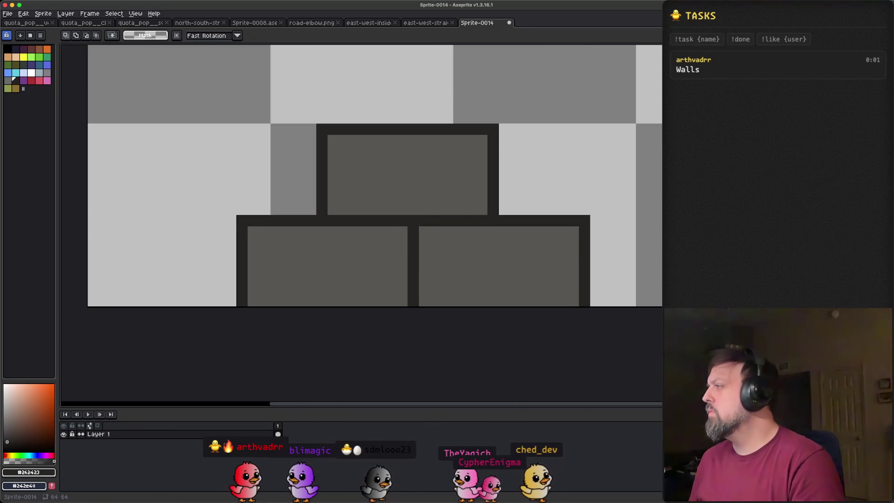
{"action": "key", "text": "super+Tab"}
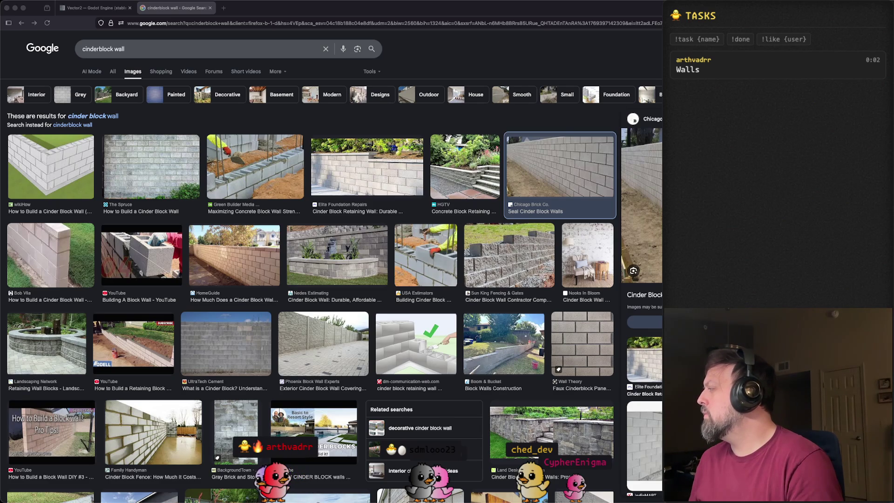
Step: Review the cinderblock wall reference photos, then return to the wall sprite
{"action": "key", "text": "super+Tab"}
Step: Sample the top block's grey and draw a first 1px diagonal pencil line, undoing stray pixels
{"action": "scroll", "coordinate": [479, 149], "scroll_direction": "up", "scroll_amount": 3}
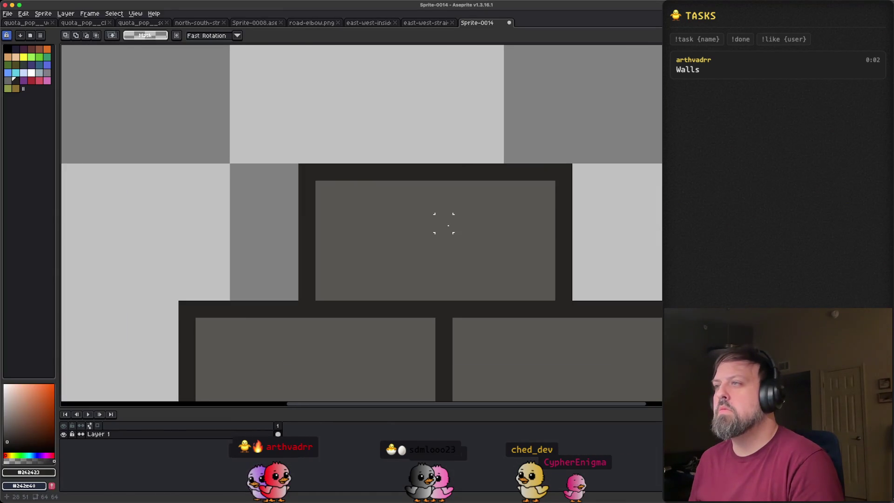
{"action": "scroll", "coordinate": [443, 223], "scroll_direction": "up", "scroll_amount": 1}
{"action": "left_click", "coordinate": [303, 189], "text": "alt"}
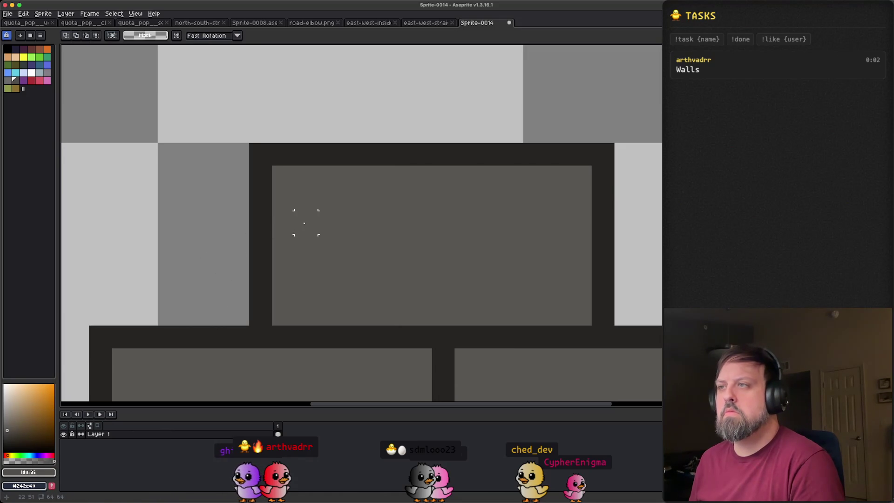
{"action": "key", "text": "b"}
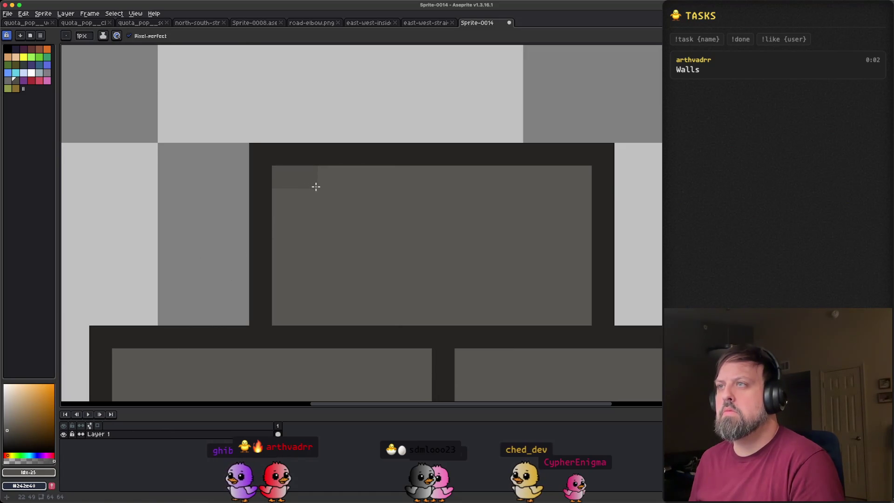
{"action": "mouse_move", "coordinate": [315, 194]}
{"action": "left_mouse_down"}
{"action": "mouse_move", "coordinate": [327, 222]}
{"action": "mouse_move", "coordinate": [435, 309]}
{"action": "left_mouse_up"}
{"action": "key", "text": "ctrl+z"}
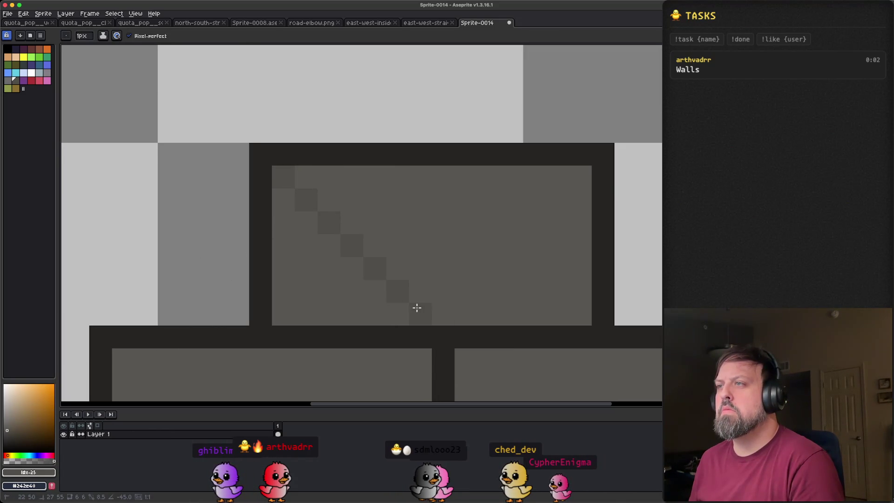
Step: Add more -45° diagonal pixel lines across the top block to complete its checker texture
{"action": "left_click_drag", "start_coordinate": [330, 177], "coordinate": [442, 303]}
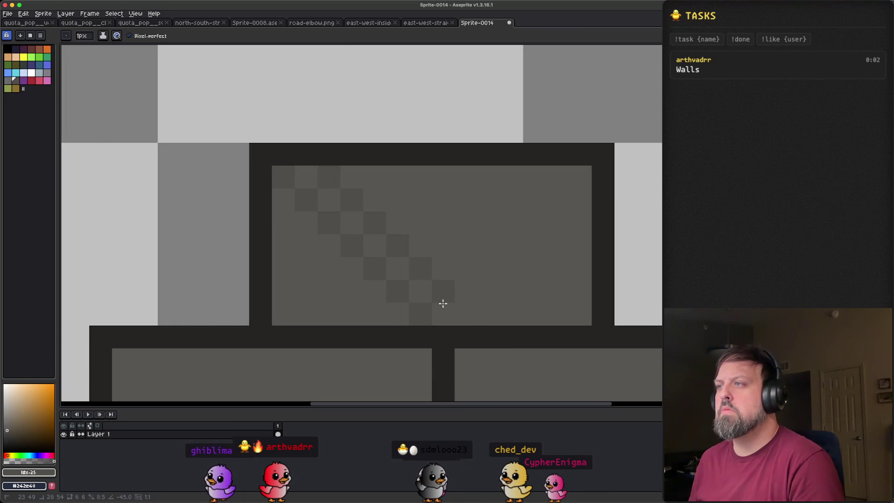
{"action": "left_click_drag", "start_coordinate": [361, 167], "coordinate": [429, 241]}
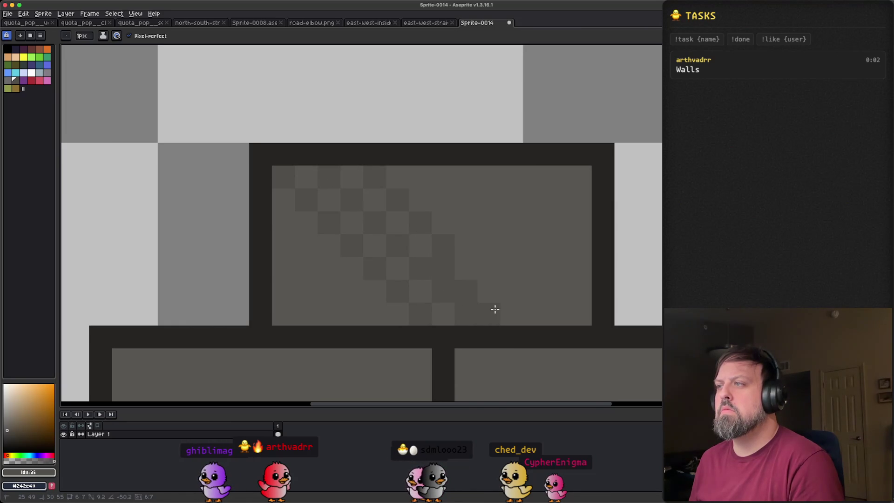
{"action": "scroll", "coordinate": [501, 306], "scroll_direction": "down", "scroll_amount": 3}
{"action": "scroll", "coordinate": [517, 253], "scroll_direction": "up", "scroll_amount": 4}
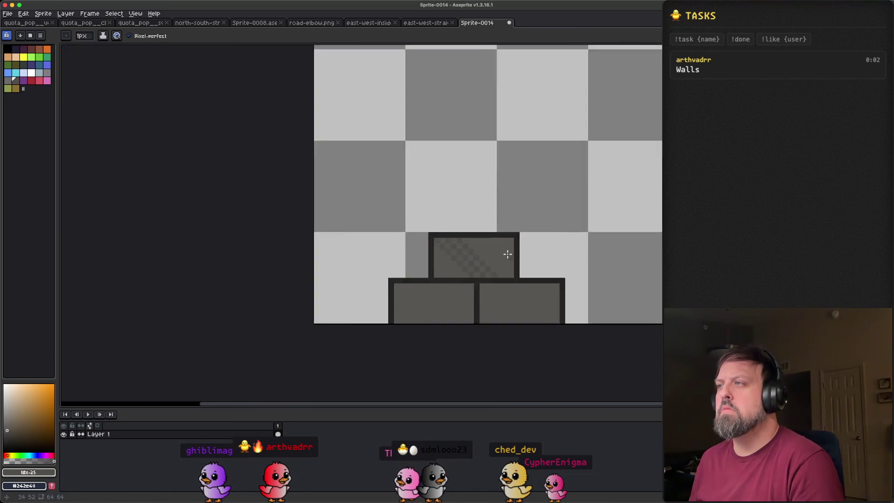
{"action": "left_click_drag", "start_coordinate": [336, 153], "coordinate": [559, 353]}
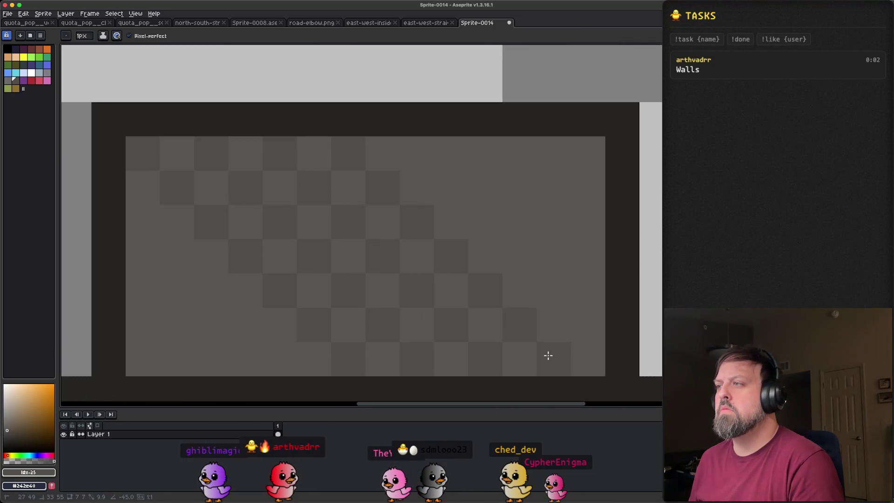
{"action": "mouse_move", "coordinate": [405, 148]}
{"action": "left_mouse_down"}
{"action": "mouse_move", "coordinate": [585, 330]}
{"action": "mouse_move", "coordinate": [580, 265]}
{"action": "mouse_move", "coordinate": [475, 160]}
{"action": "mouse_move", "coordinate": [523, 159]}
{"action": "left_mouse_up"}
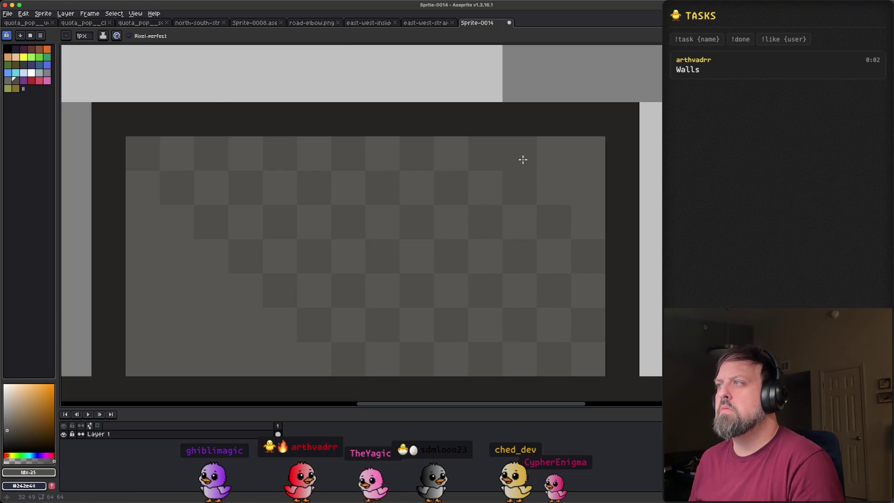
{"action": "scroll", "coordinate": [345, 265], "scroll_direction": "down", "scroll_amount": 2}
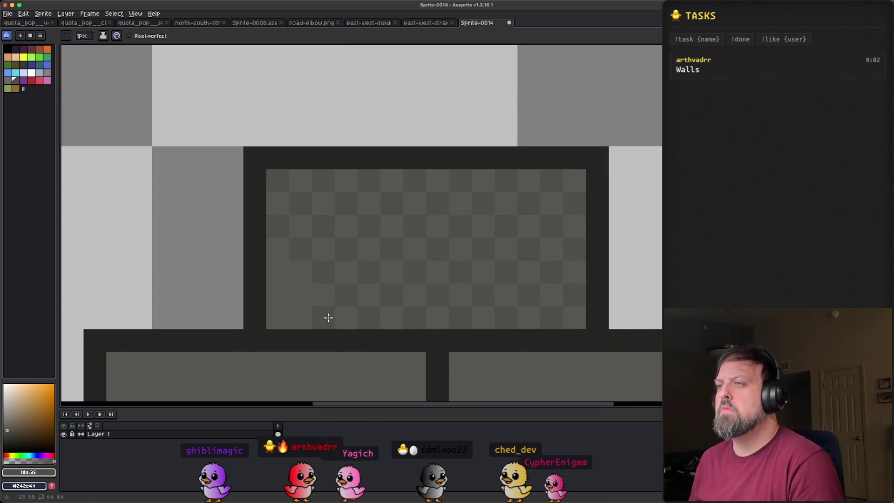
{"action": "scroll", "coordinate": [283, 313], "scroll_direction": "down", "scroll_amount": 2}
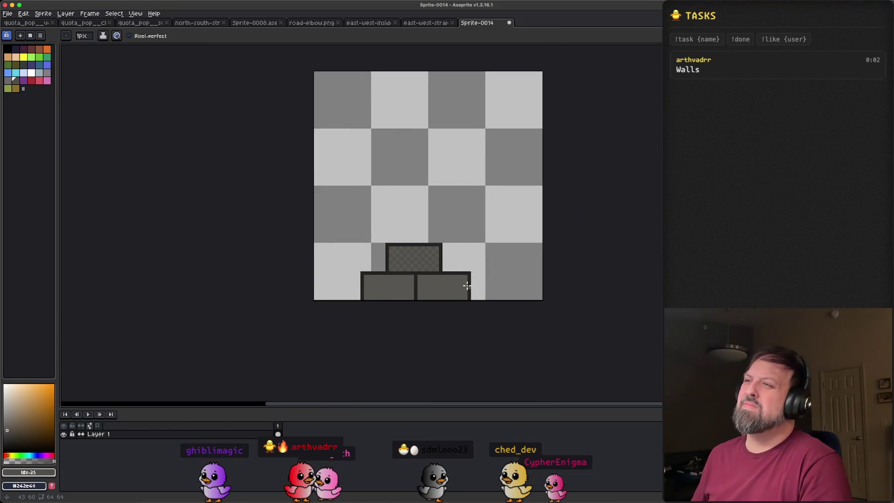
{"action": "scroll", "coordinate": [467, 285], "scroll_direction": "up", "scroll_amount": 1}
{"action": "scroll", "coordinate": [449, 250], "scroll_direction": "down", "scroll_amount": 3}
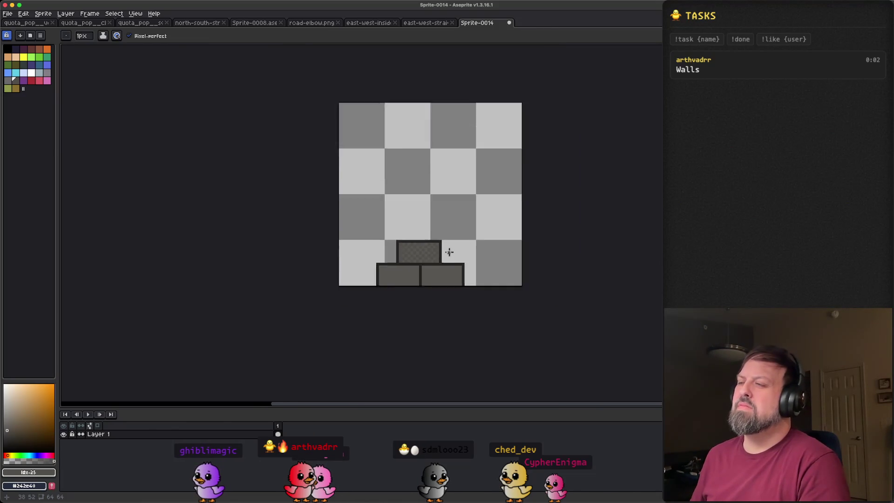
Step: Zoom the view in and out around the lower-right cinder block
{"action": "scroll", "coordinate": [457, 251], "scroll_direction": "up", "scroll_amount": 1}
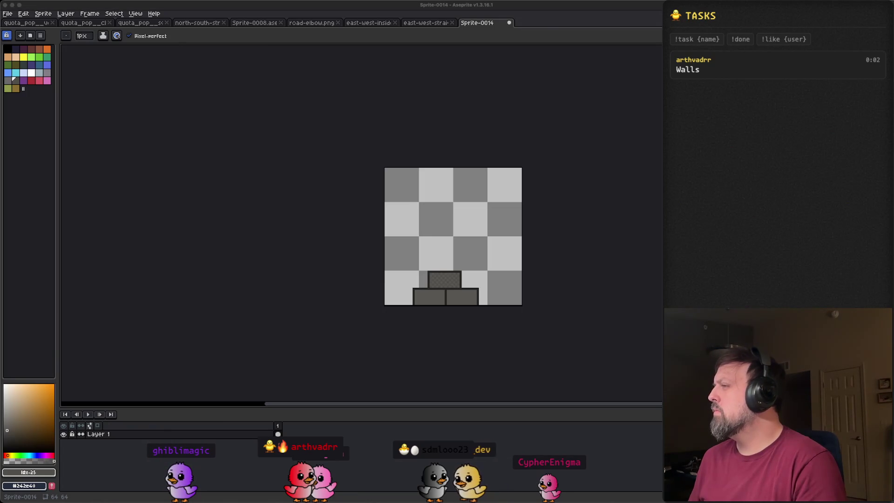
{"action": "scroll", "coordinate": [547, 270], "scroll_direction": "down", "scroll_amount": 1}
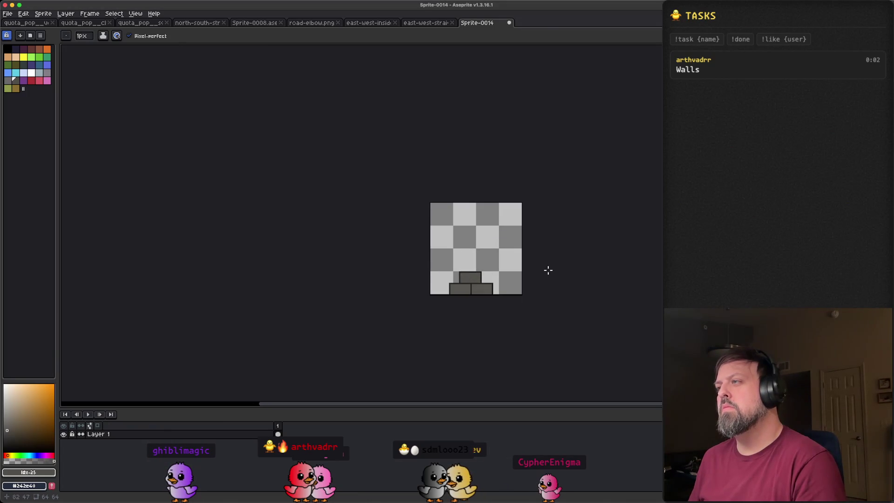
{"action": "scroll", "coordinate": [510, 278], "scroll_direction": "up", "scroll_amount": 7}
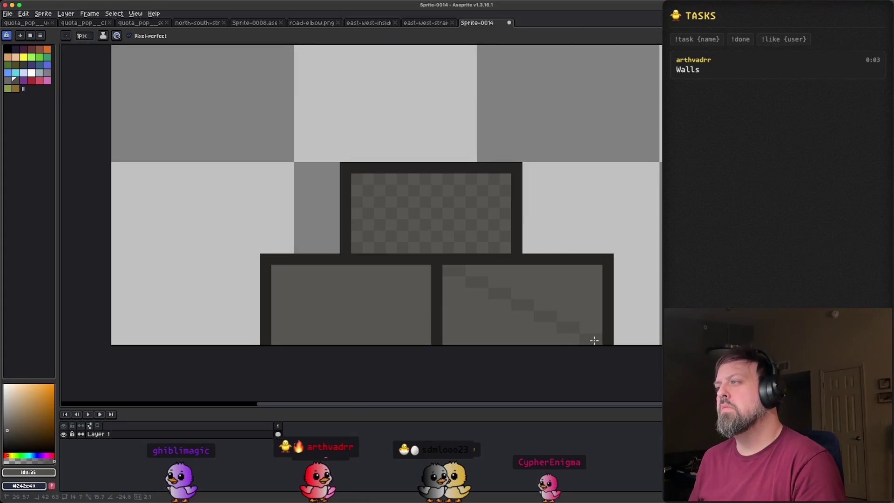
Step: Marquee-select the textured top block, stamp a copy onto the lower-left block, and deselect
{"action": "key", "text": "m"}
{"action": "left_click_drag", "start_coordinate": [519, 261], "coordinate": [344, 172]}
{"action": "mouse_move", "coordinate": [425, 222]}
{"action": "left_mouse_down"}
{"action": "mouse_move", "coordinate": [354, 293]}
{"action": "mouse_move", "coordinate": [354, 307]}
{"action": "mouse_move", "coordinate": [372, 299]}
{"action": "mouse_move", "coordinate": [366, 293]}
{"action": "mouse_move", "coordinate": [520, 296]}
{"action": "left_mouse_up"}
{"action": "key", "text": "ctrl+d"}
{"action": "scroll", "coordinate": [594, 278], "scroll_direction": "down", "scroll_amount": 5}
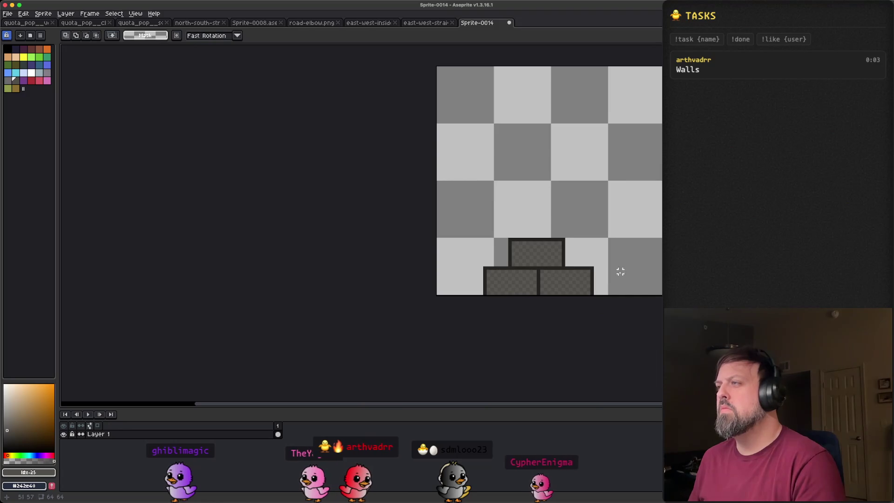
{"action": "scroll", "coordinate": [641, 258], "scroll_direction": "down", "scroll_amount": 1}
{"action": "scroll", "coordinate": [590, 279], "scroll_direction": "down", "scroll_amount": 1}
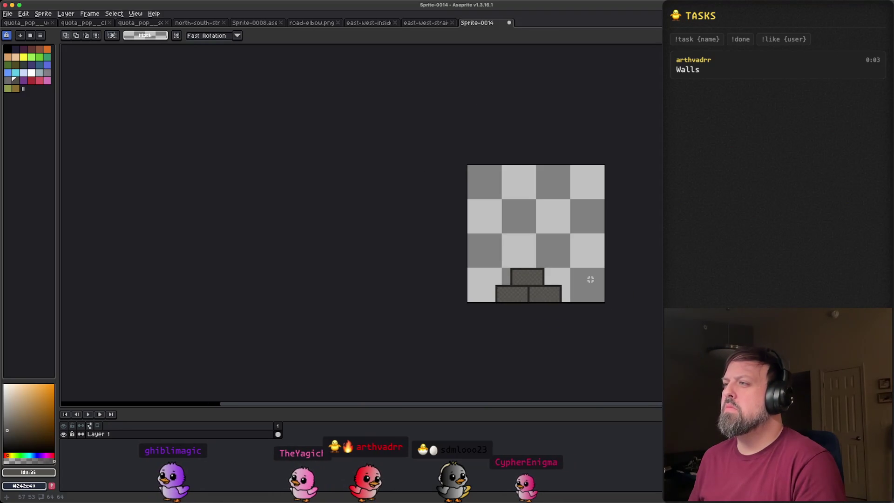
{"action": "scroll", "coordinate": [590, 281], "scroll_direction": "up", "scroll_amount": 3}
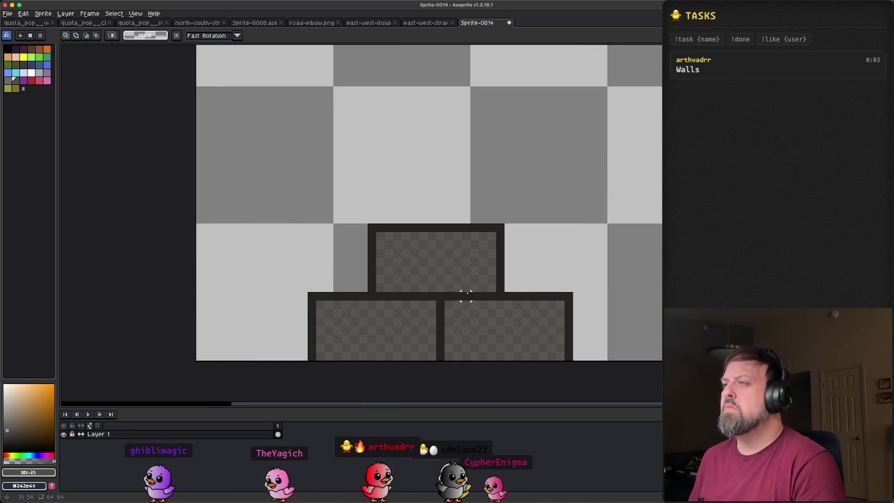
{"action": "scroll", "coordinate": [494, 297], "scroll_direction": "down", "scroll_amount": 2}
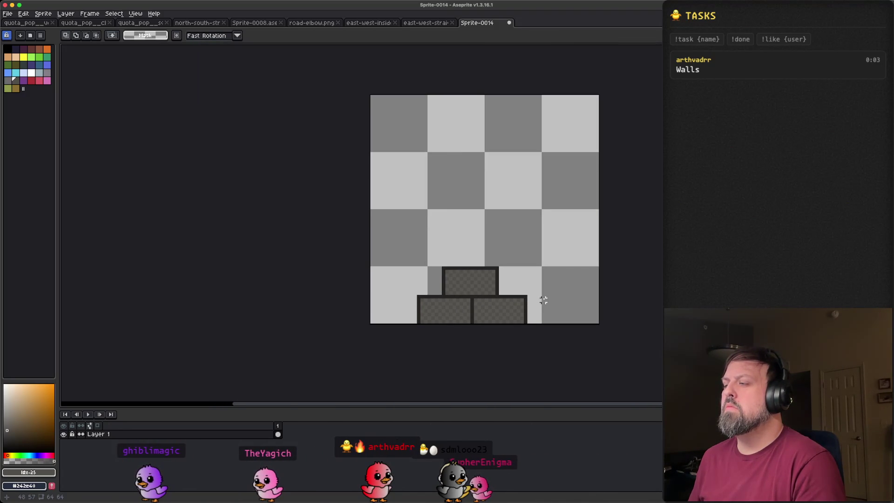